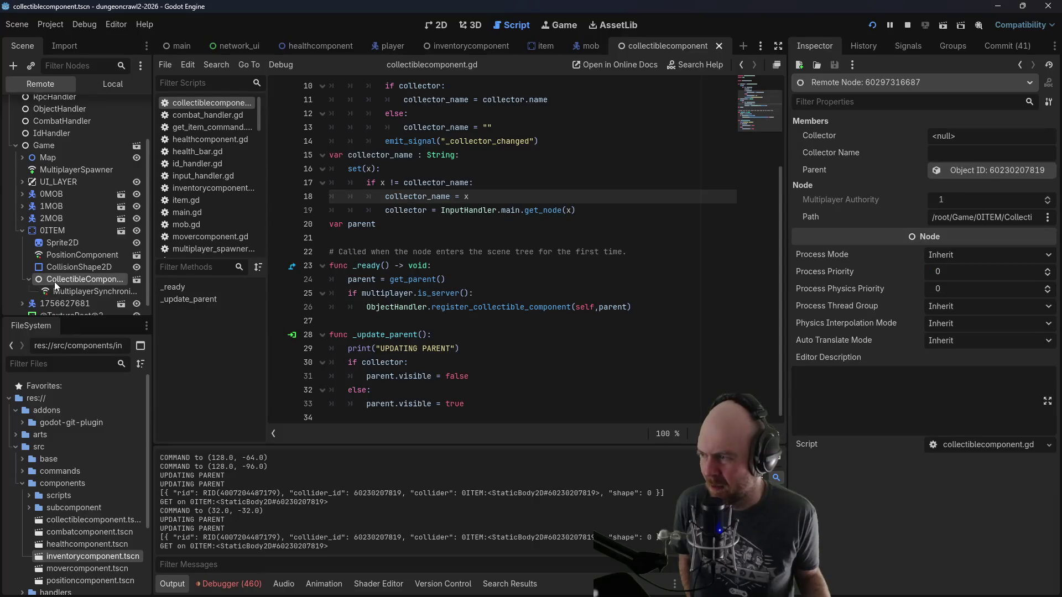
# Step: Switch between the debug sessions and expand the 0ITEM node in the Remote tree
pyautogui.click(238, 583)
pyautogui.click(277, 423)
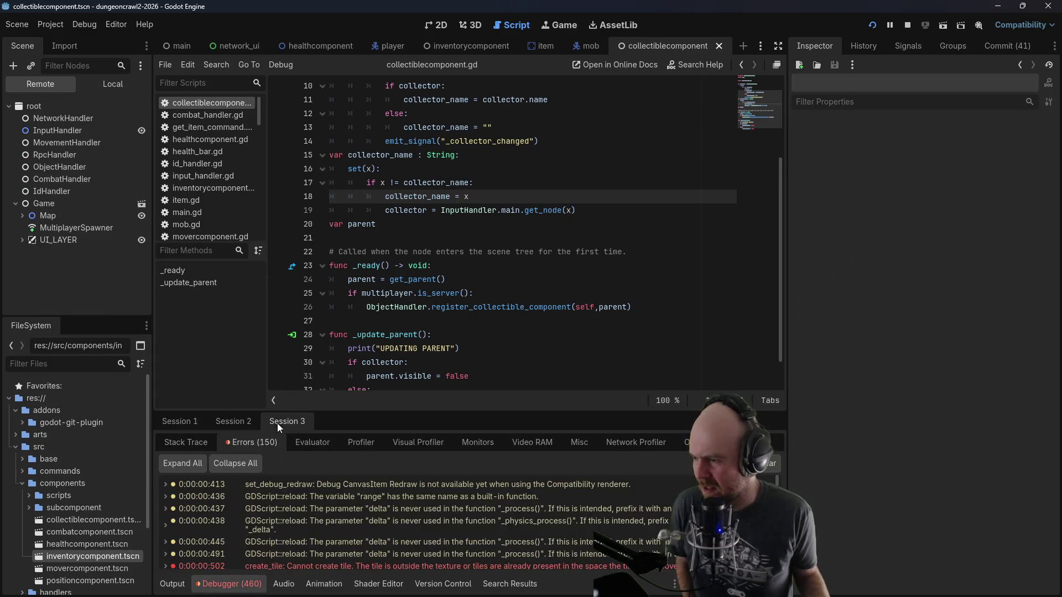
pyautogui.click(183, 423)
pyautogui.click(22, 289)
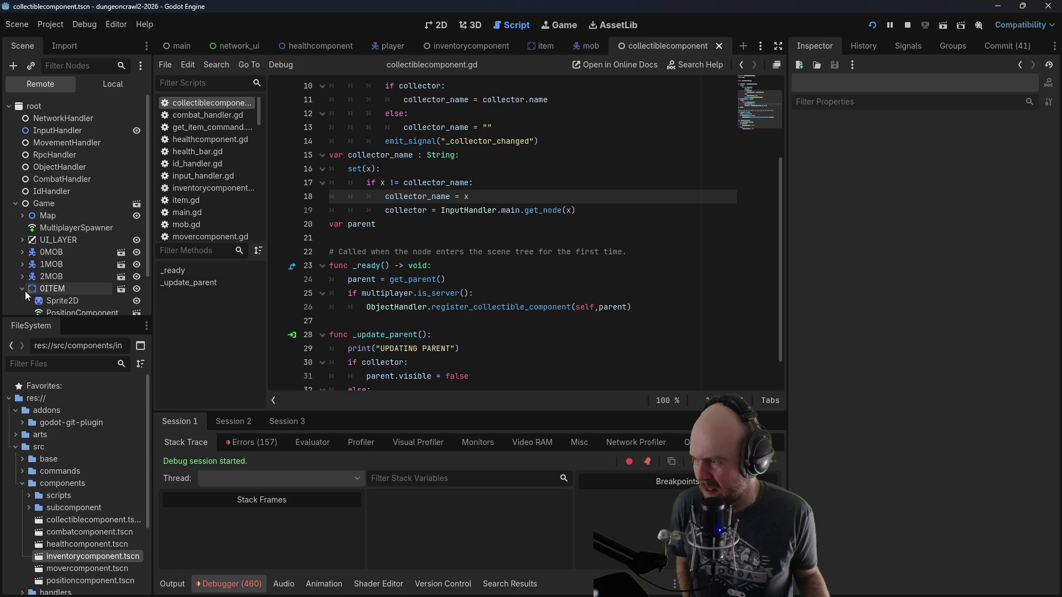
pyautogui.scroll(-3, 24, 291)
# Step: Inspect the remote MultiplayerSynchronizer and CollectibleComponent nodes in the second session, then stop the game
pyautogui.click(231, 426)
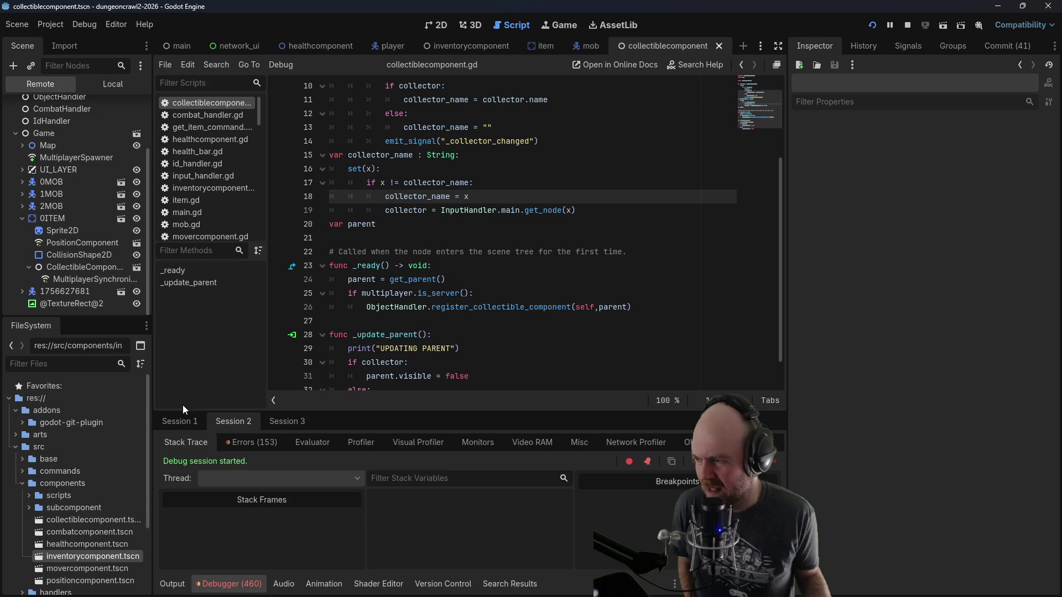
pyautogui.scroll(-2, 81, 306)
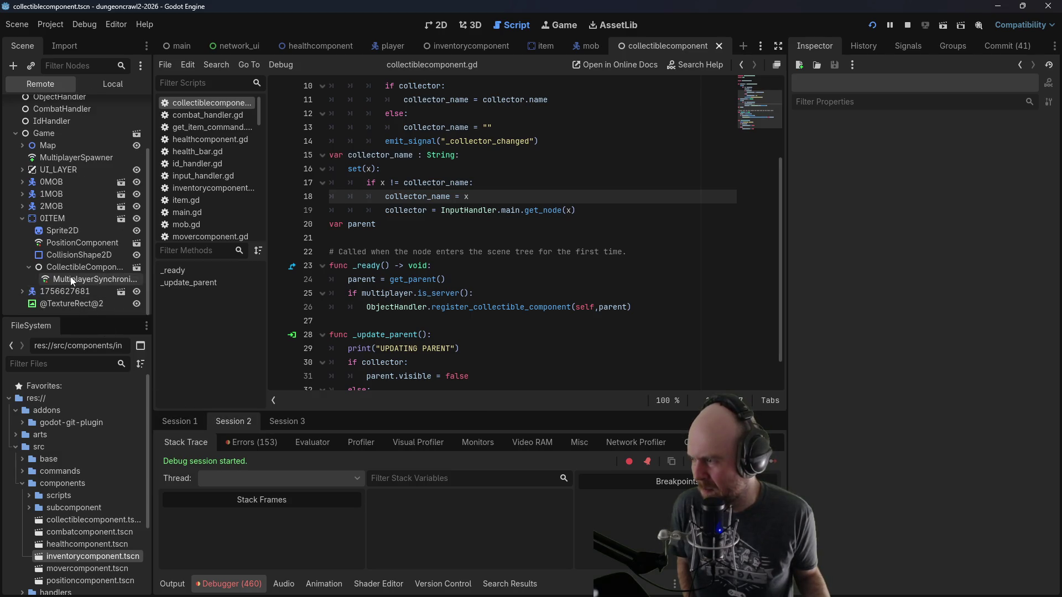
pyautogui.click(71, 276)
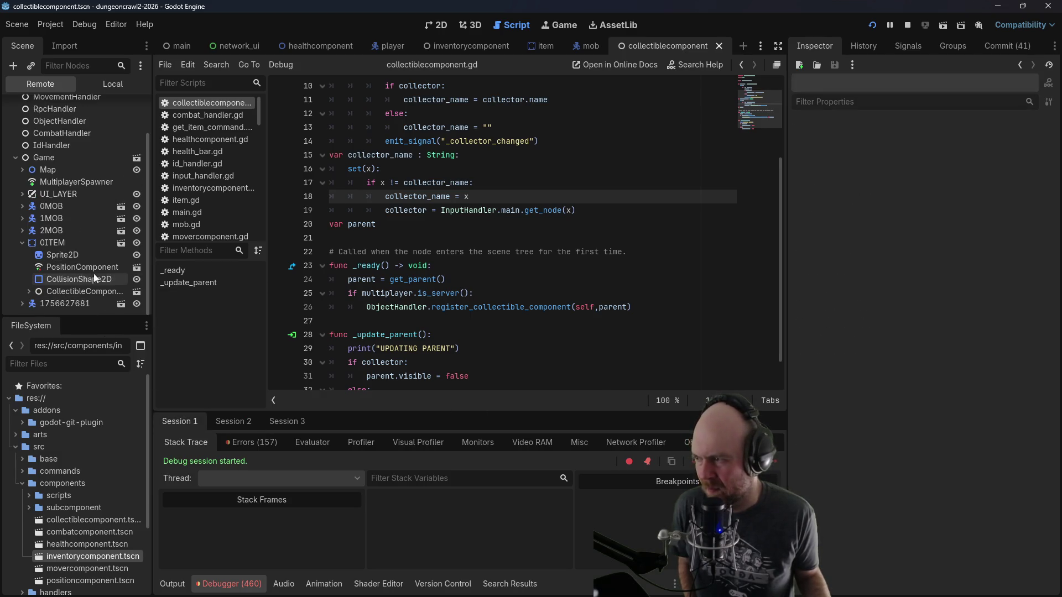
pyautogui.click(81, 291)
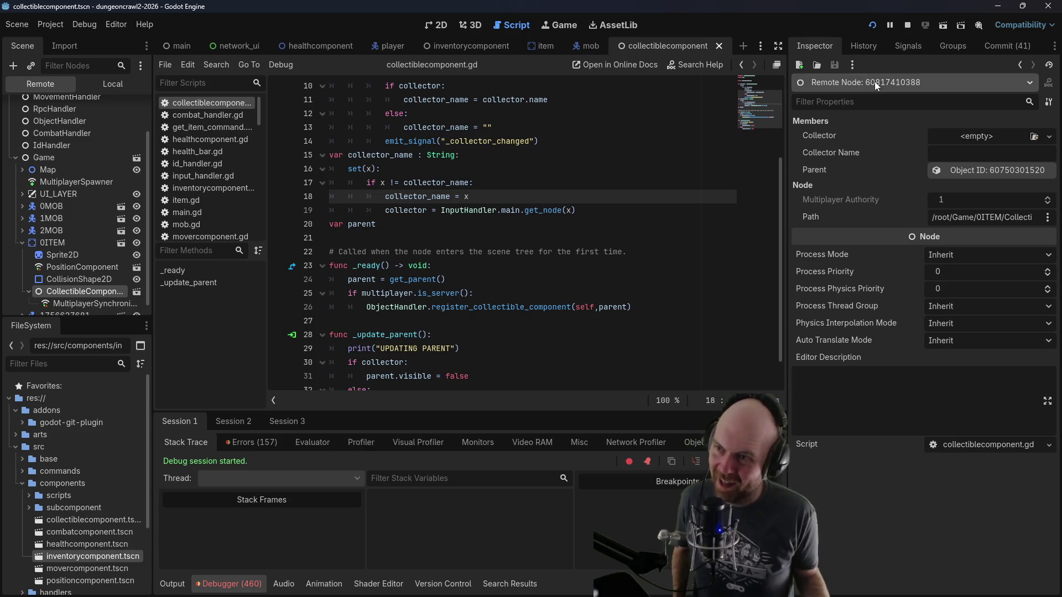
pyautogui.click(903, 25)
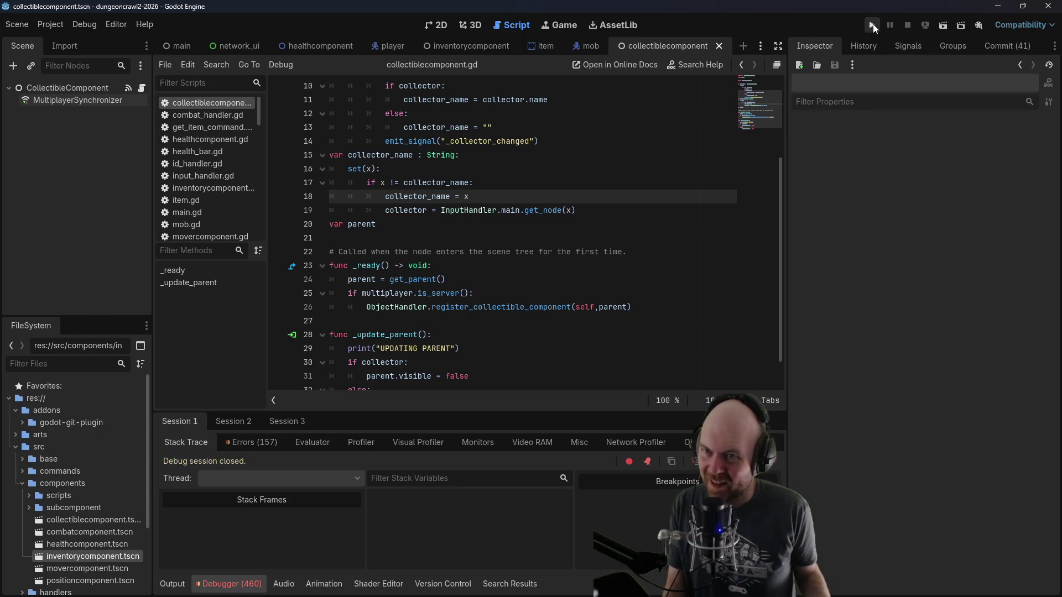
pyautogui.click(872, 25)
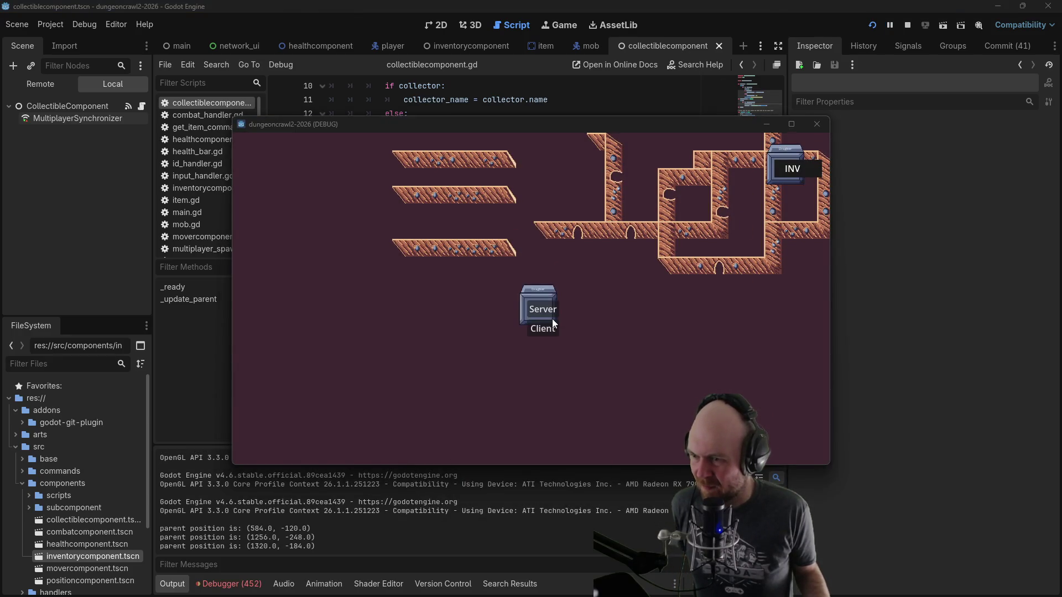
pyautogui.click(545, 324)
pyautogui.click(609, 254)
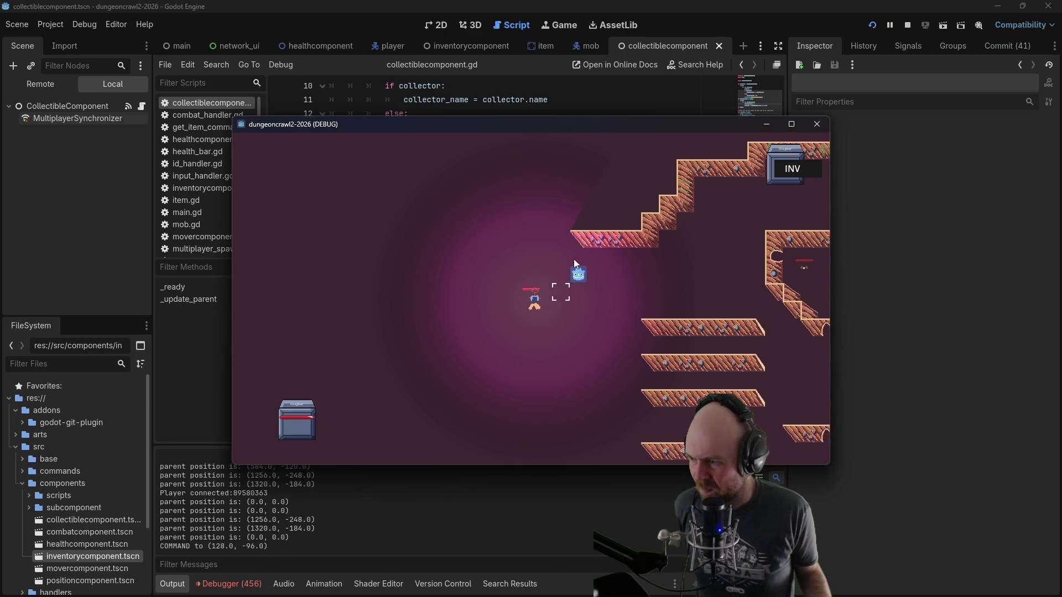
pyautogui.click(557, 292)
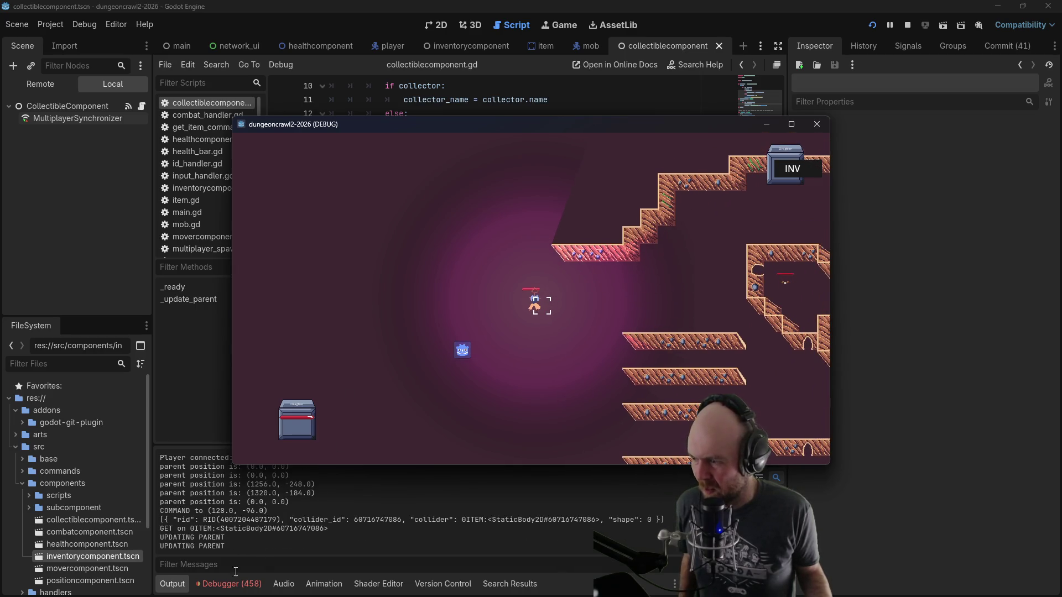
pyautogui.click(231, 584)
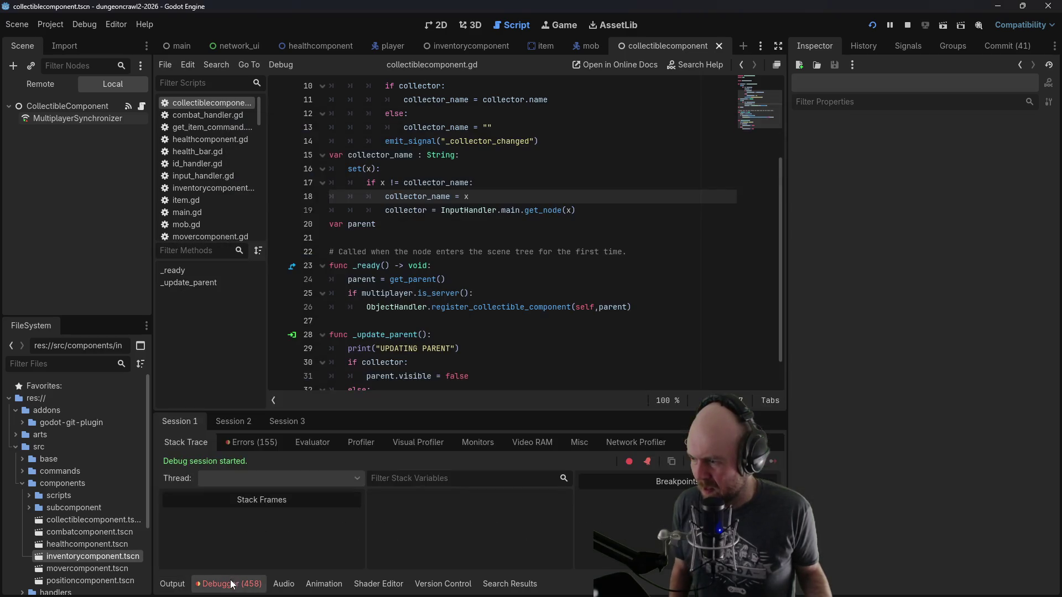
pyautogui.click(233, 423)
pyautogui.click(65, 84)
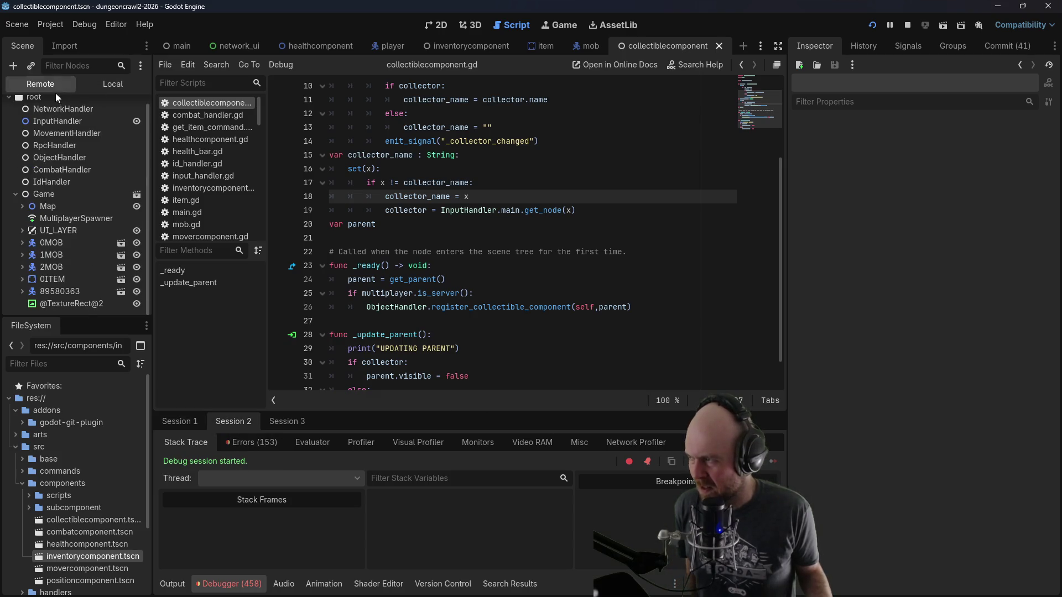
pyautogui.click(31, 279)
pyautogui.click(48, 280)
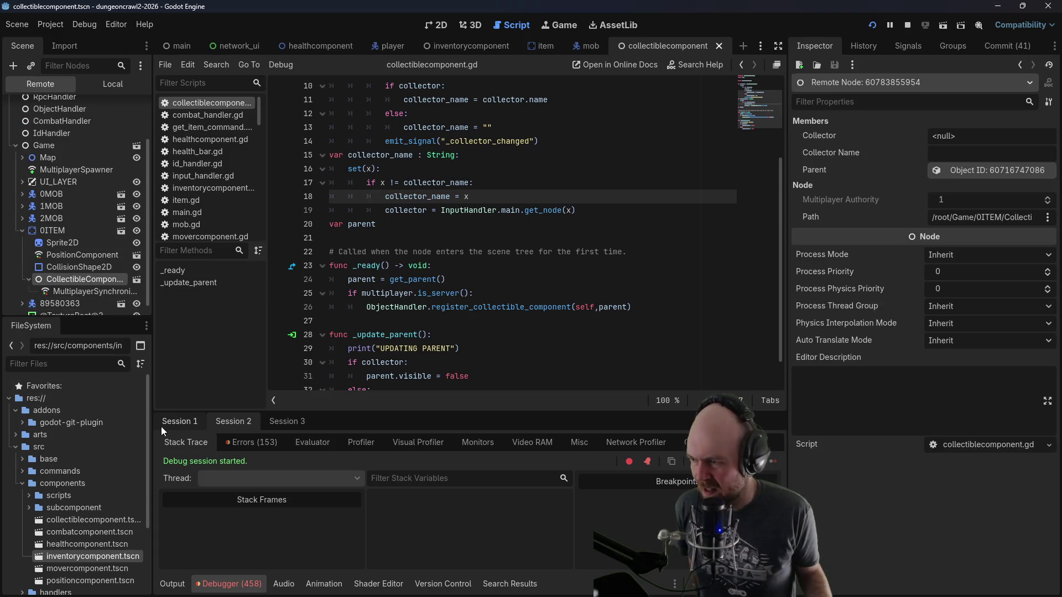
pyautogui.click(181, 424)
pyautogui.click(22, 288)
pyautogui.click(54, 292)
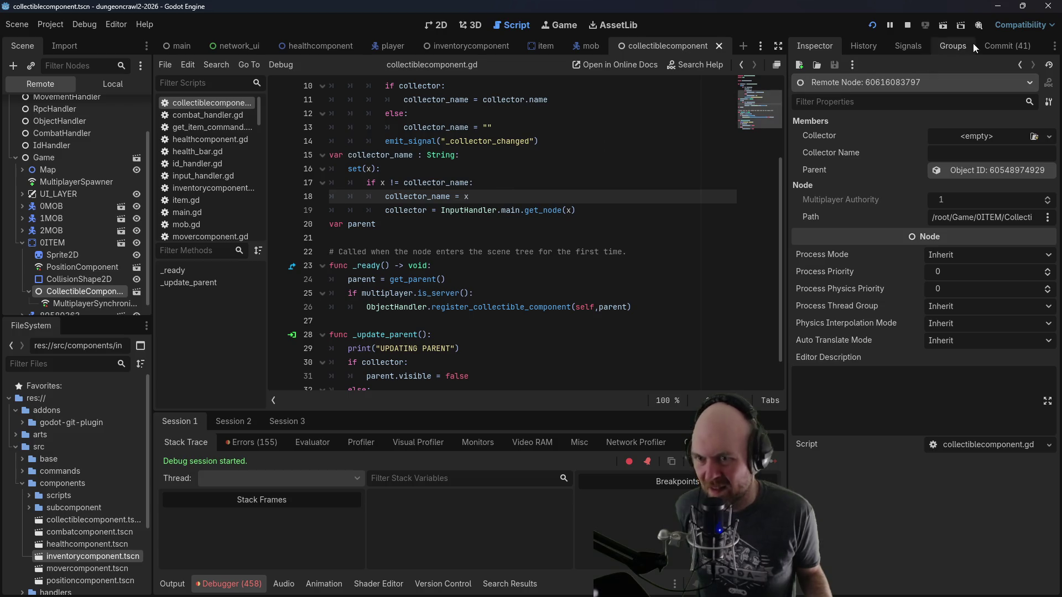
pyautogui.click(914, 22)
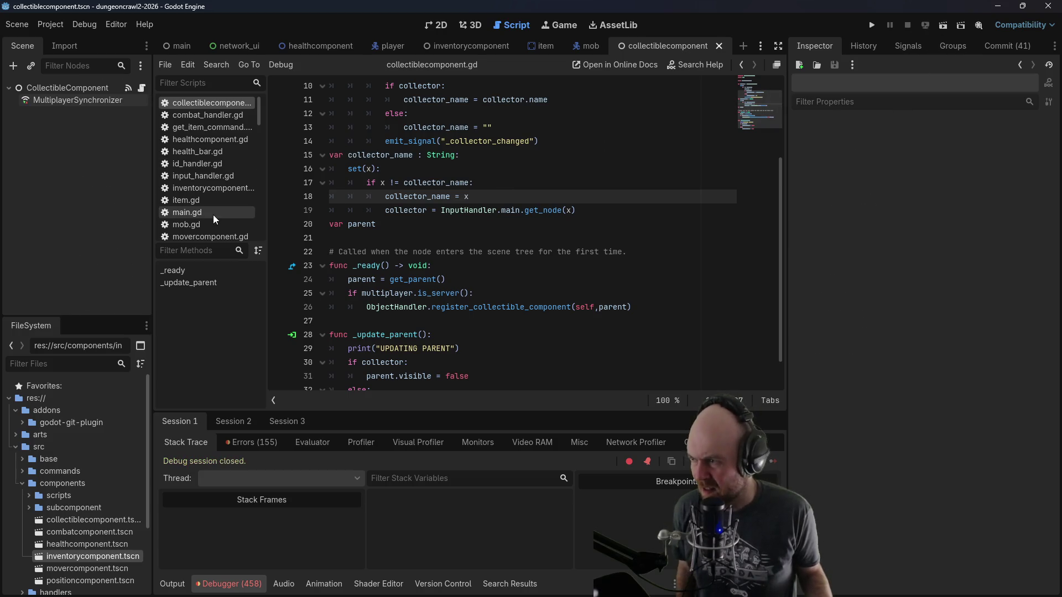
# Step: Open rpc_handler.gd and review the target.position and collector lines in move_item
pyautogui.scroll(-3, 212, 212)
pyautogui.click(208, 200)
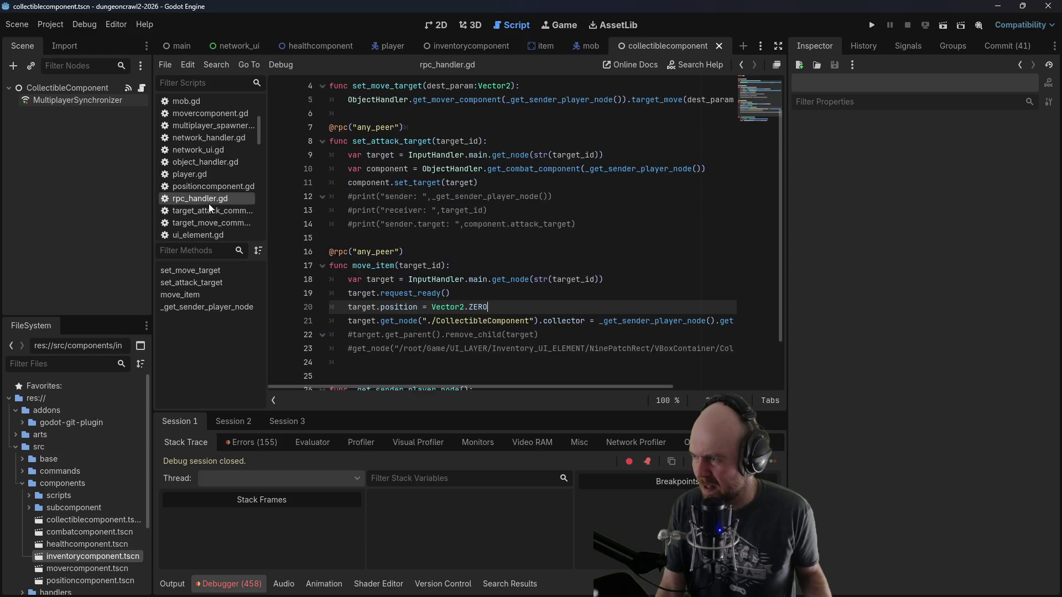
pyautogui.click(531, 320)
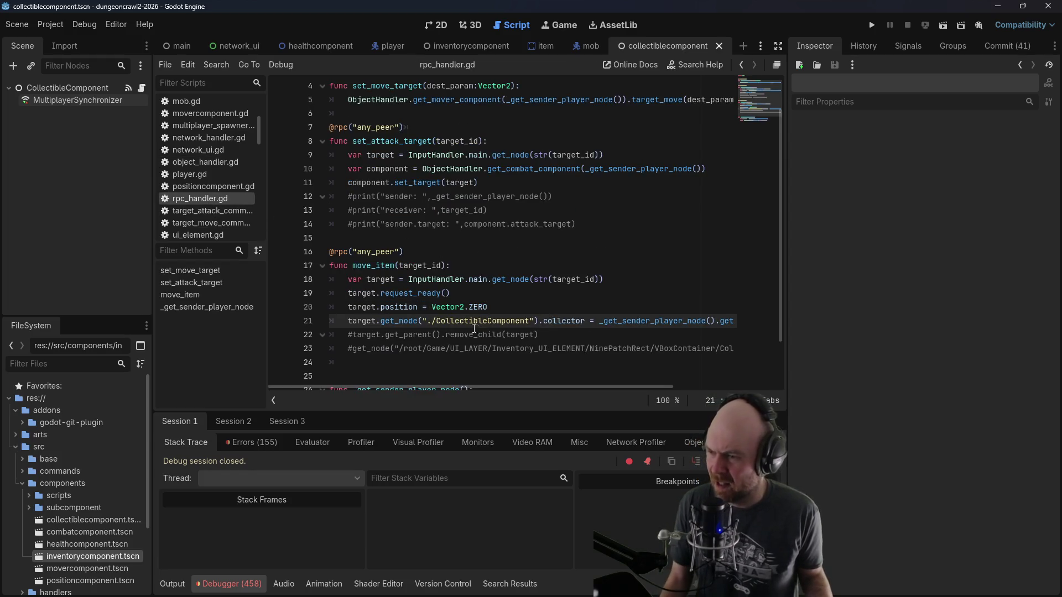
pyautogui.click(461, 308)
pyautogui.scroll(-1, 473, 354)
pyautogui.press('End')
pyautogui.moveTo(467, 383)
pyautogui.mouseDown()
pyautogui.moveTo(589, 387)
pyautogui.moveTo(450, 389)
pyautogui.mouseUp()
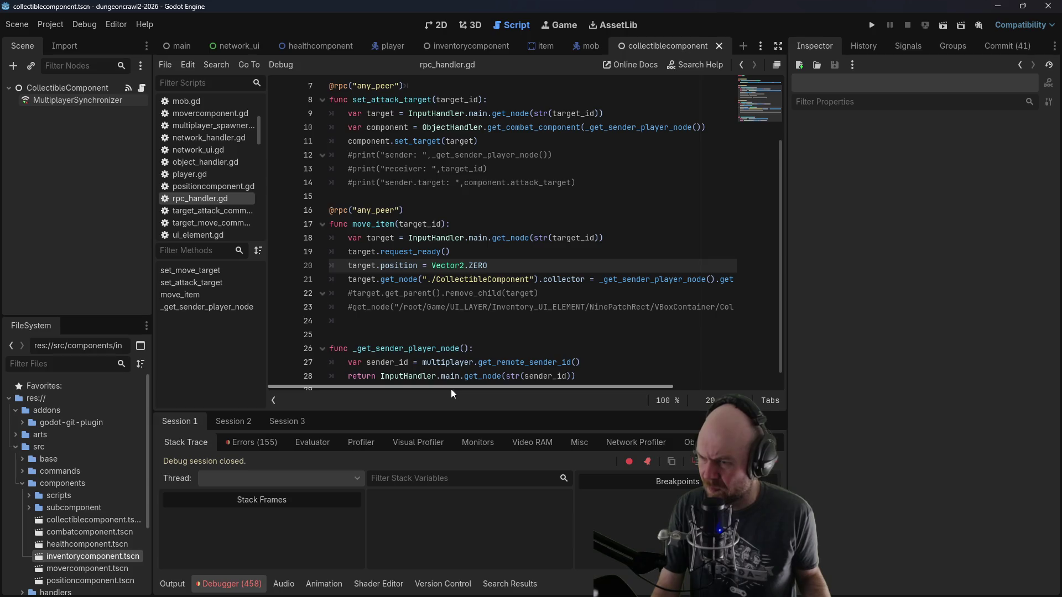
pyautogui.press('Down')
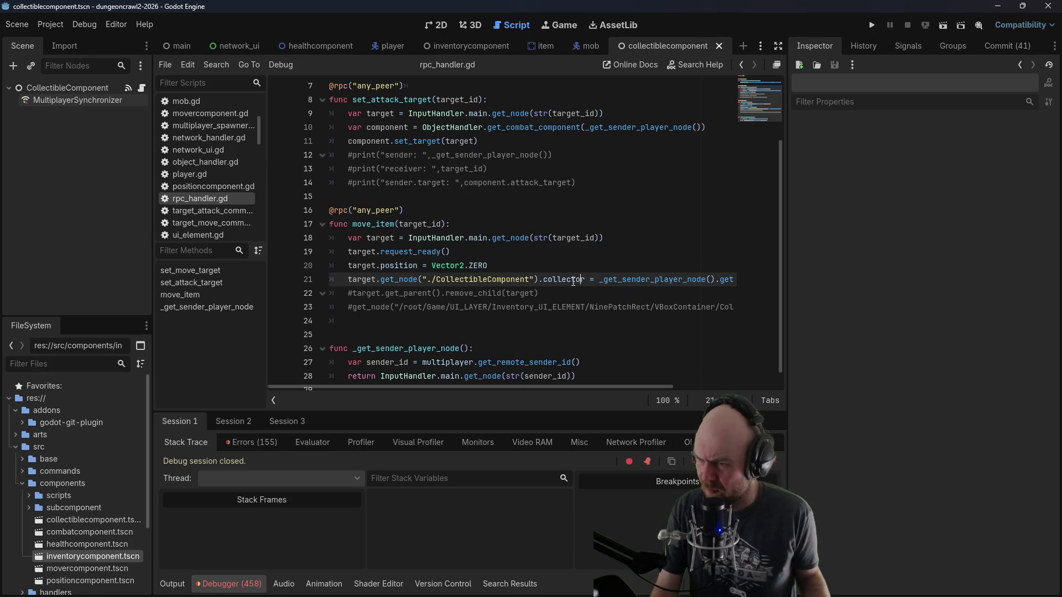
pyautogui.moveTo(523, 386); pyautogui.dragTo(683, 392)
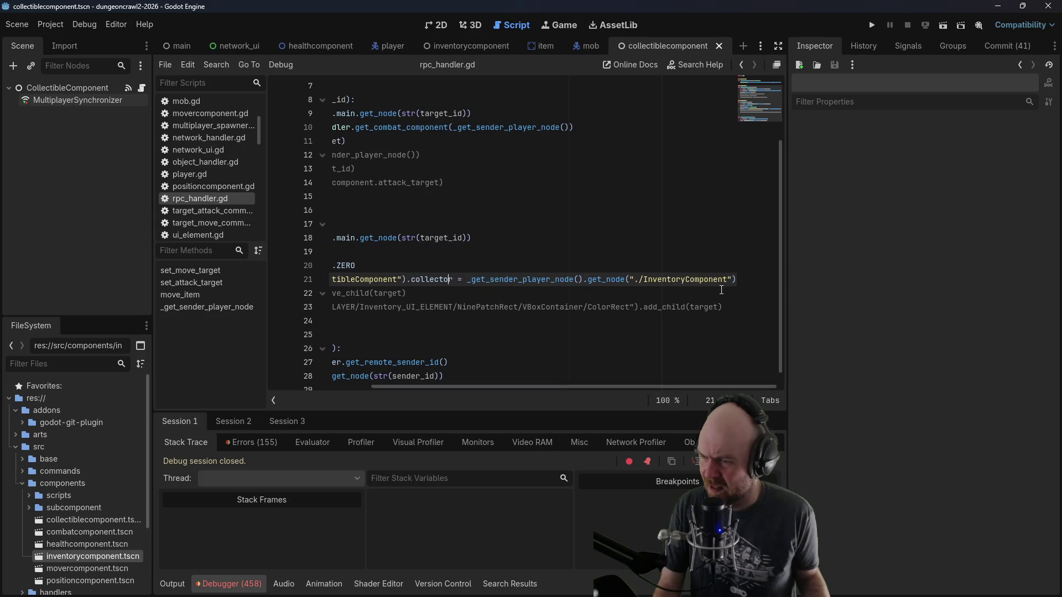
pyautogui.click(464, 269)
pyautogui.moveTo(482, 386); pyautogui.dragTo(378, 386)
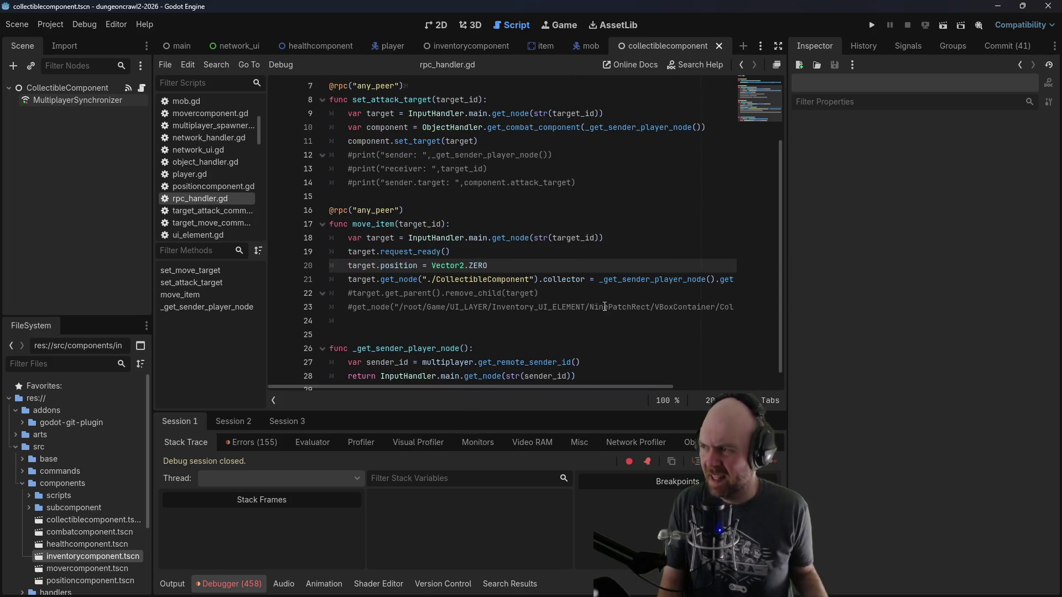
pyautogui.click(649, 270)
# Step: Add a player_inv variable holding the InventoryComponent lookup moved from the collector line
pyautogui.press('Return')
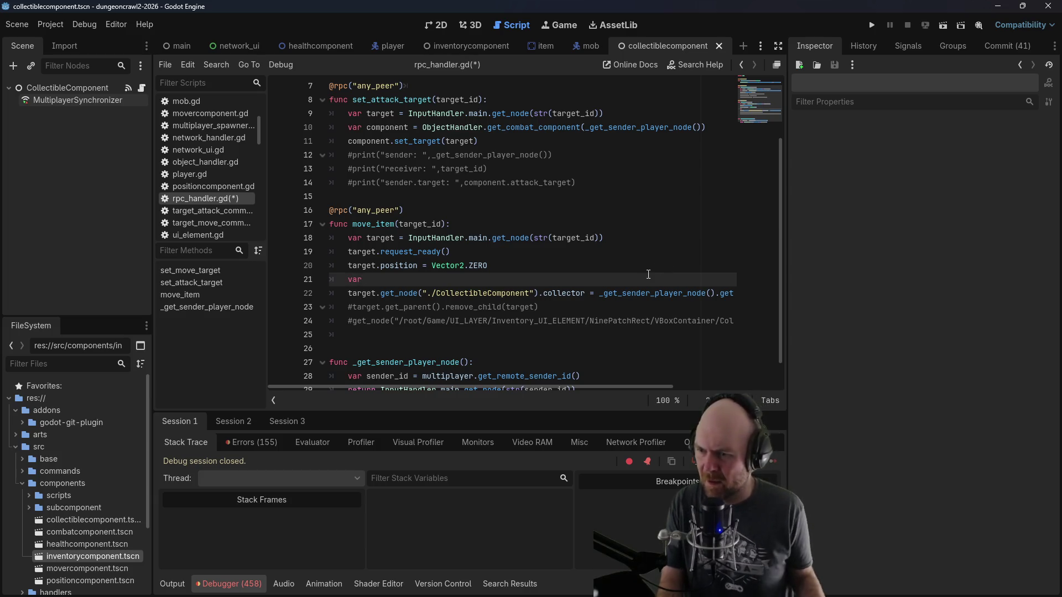
pyautogui.write('var player_inv =')
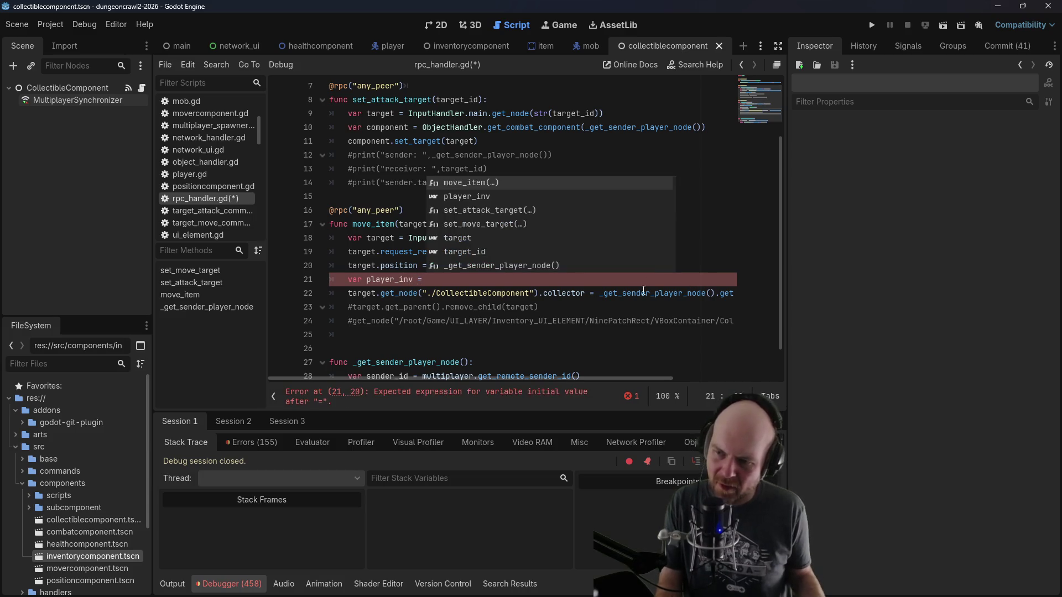
pyautogui.moveTo(599, 293)
pyautogui.mouseDown()
pyautogui.moveTo(553, 307)
pyautogui.moveTo(800, 293)
pyautogui.mouseUp()
pyautogui.hotkey('ctrl', 'x')
pyautogui.press('Up')
pyautogui.hotkey('ctrl', 'v')
# Step: Print player_inv on a new line, save rpc_handler.gd and rerun the game
pyautogui.click(614, 299)
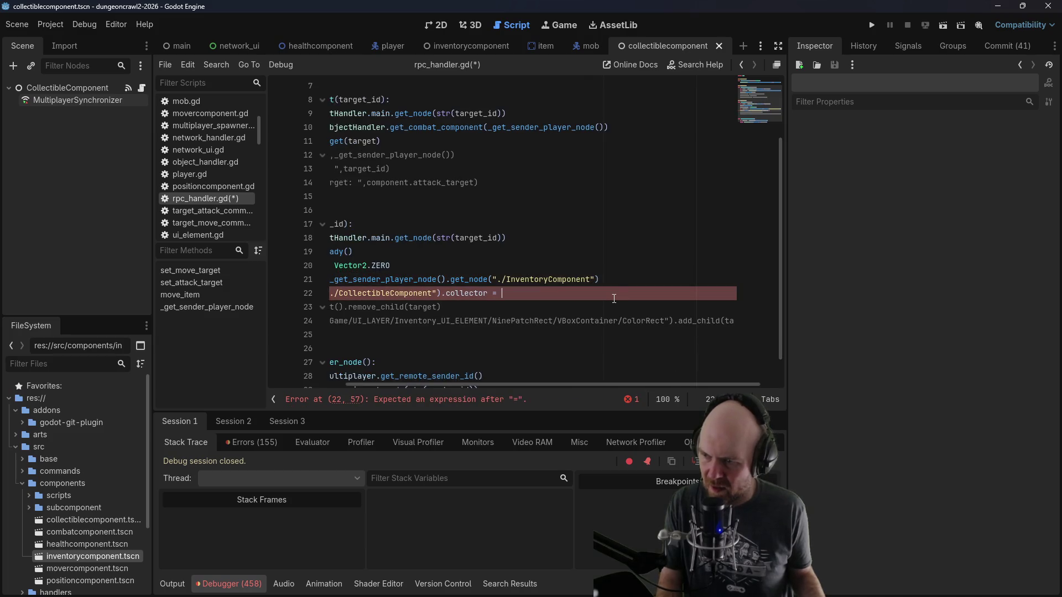
pyautogui.press('Up')
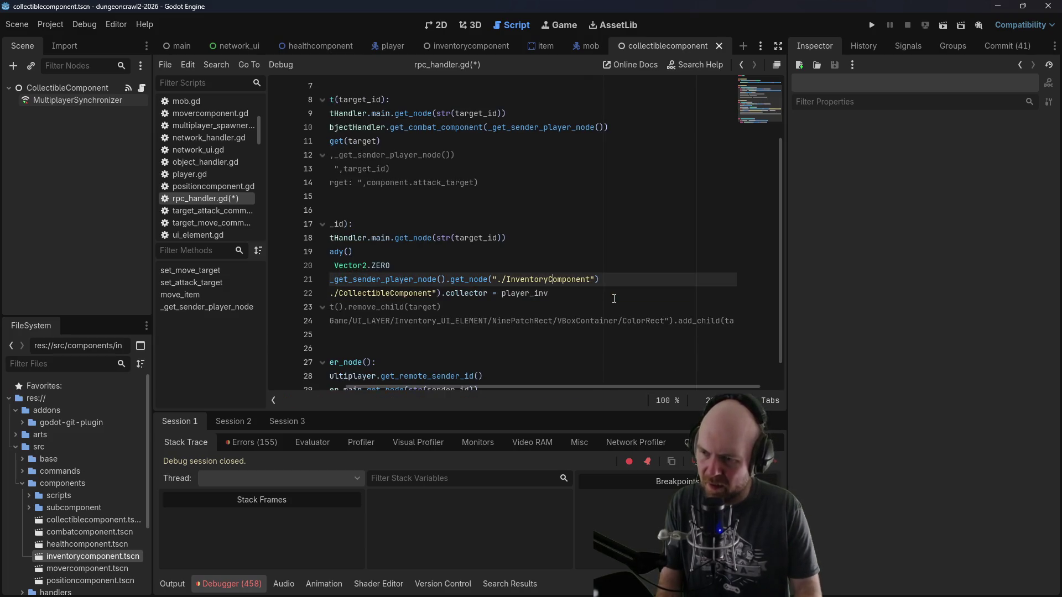
pyautogui.press('Return')
pyautogui.write('print("player inv is')
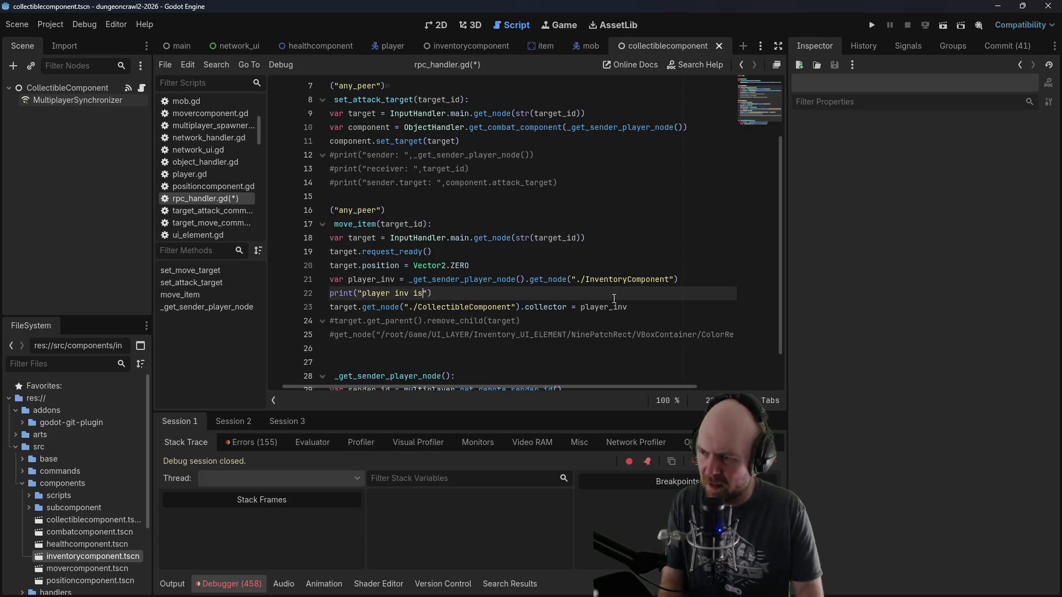
pyautogui.write(':')
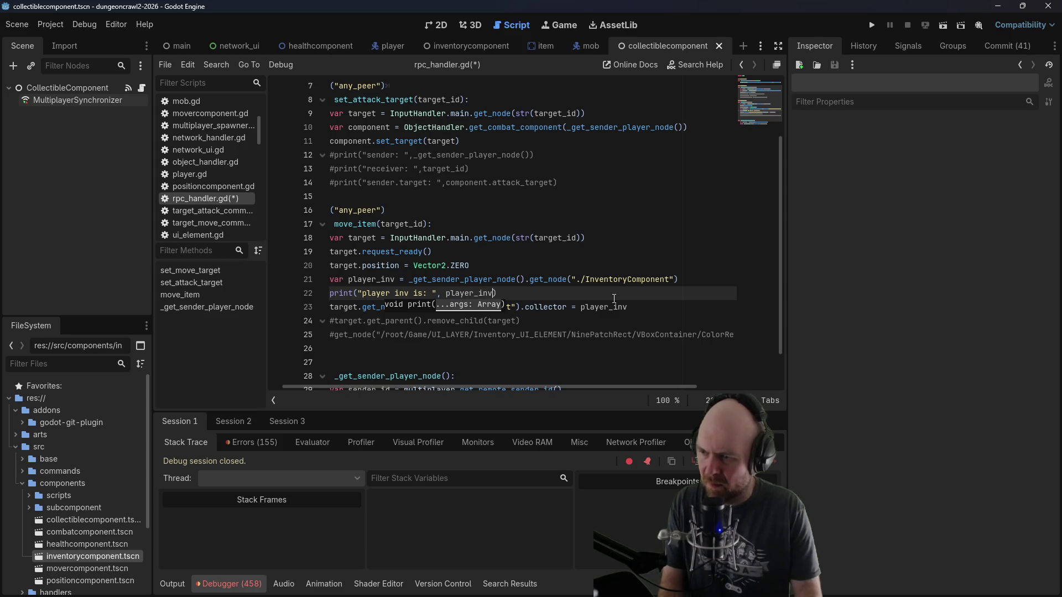
pyautogui.hotkey('ctrl', 's')
pyautogui.click(871, 26)
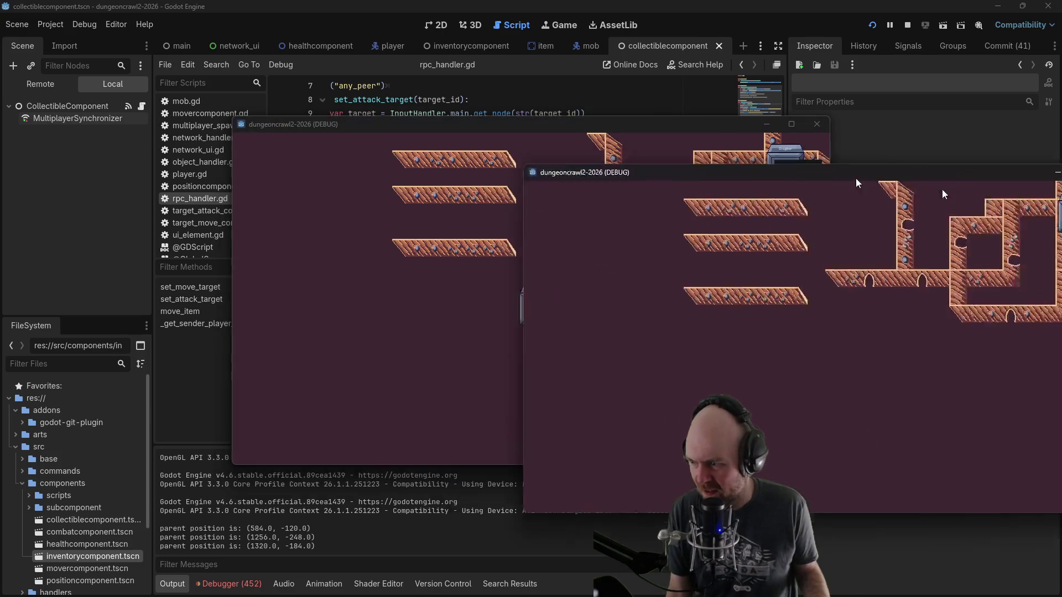
# Step: Walk the player to the item, pick it up, and close the game after the inventory log
pyautogui.click(595, 259)
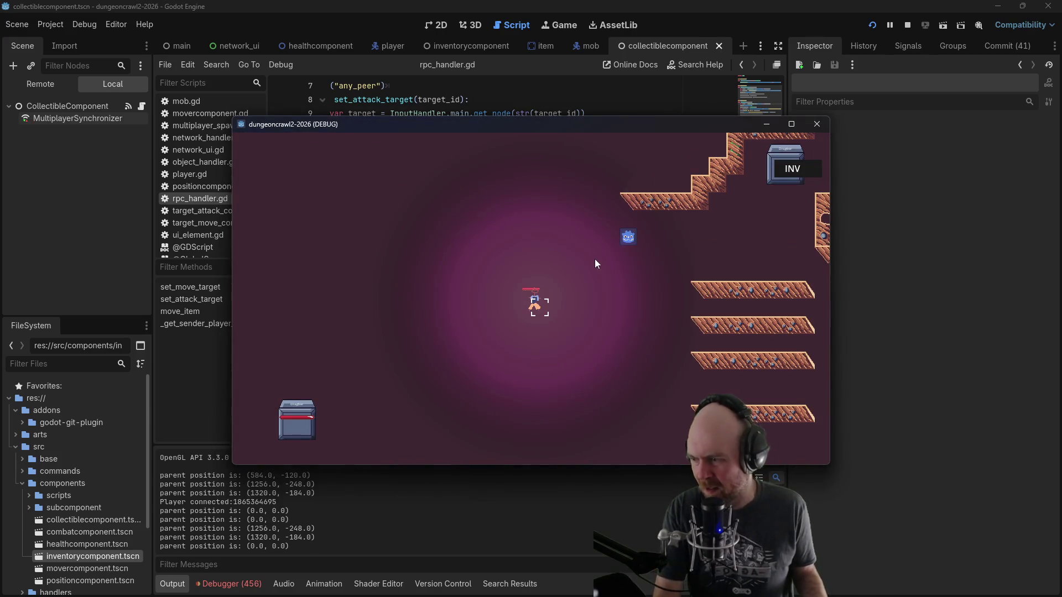
pyautogui.click(579, 290)
pyautogui.click(557, 291)
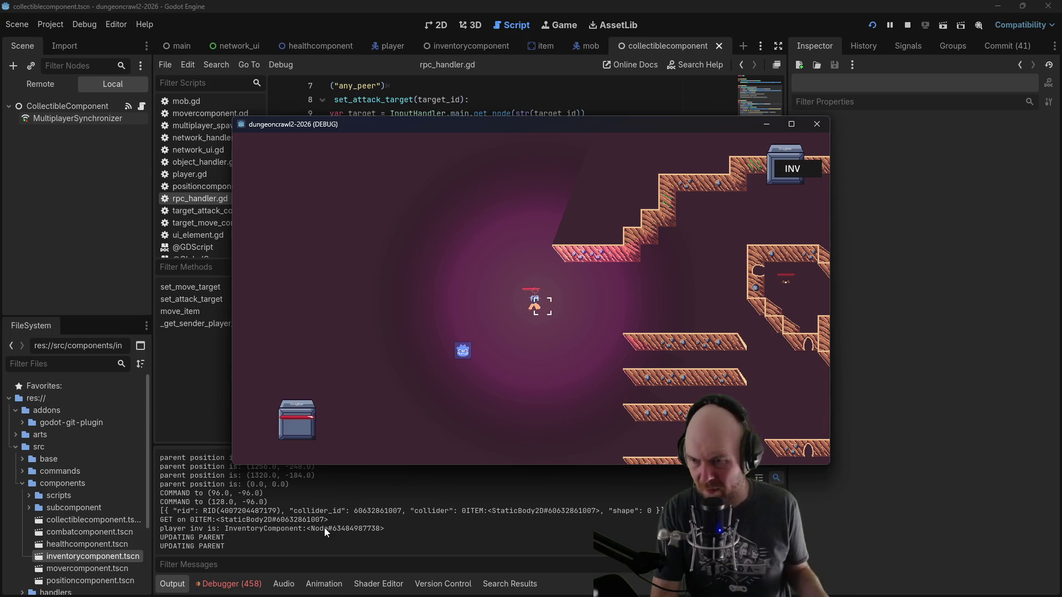
pyautogui.click(907, 25)
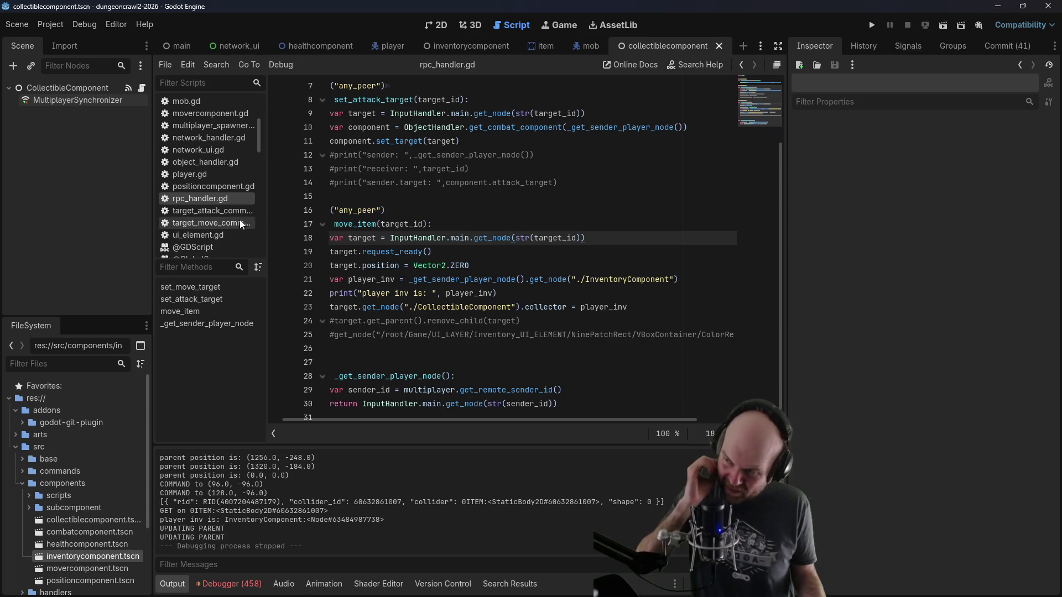
# Step: Check the MultiplayerSynchronizer's replicated properties and open collectiblecomponent.gd at the collector setter
pyautogui.click(219, 127)
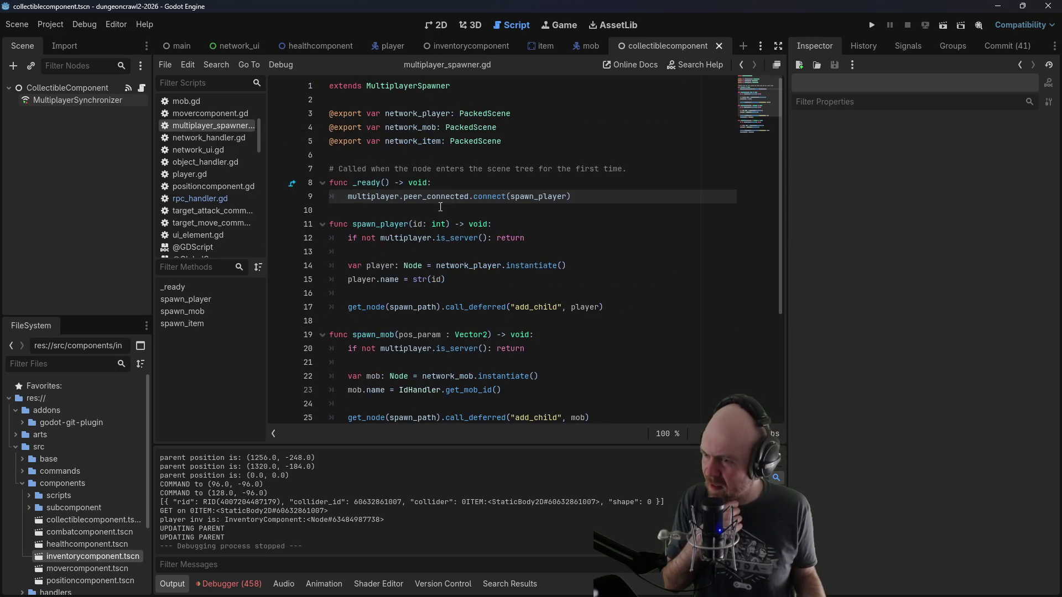
pyautogui.click(69, 101)
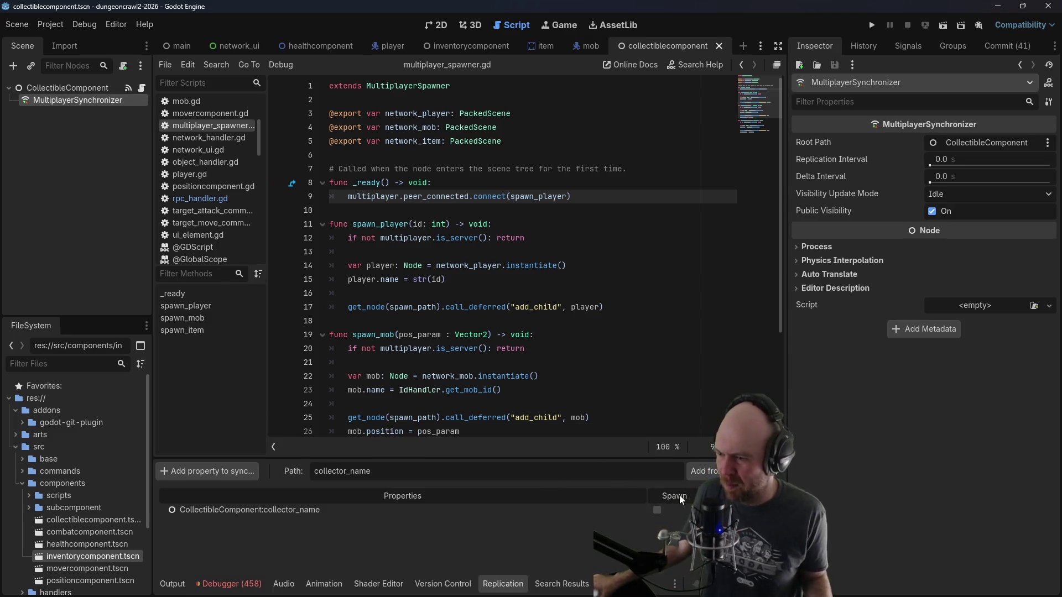
pyautogui.click(142, 88)
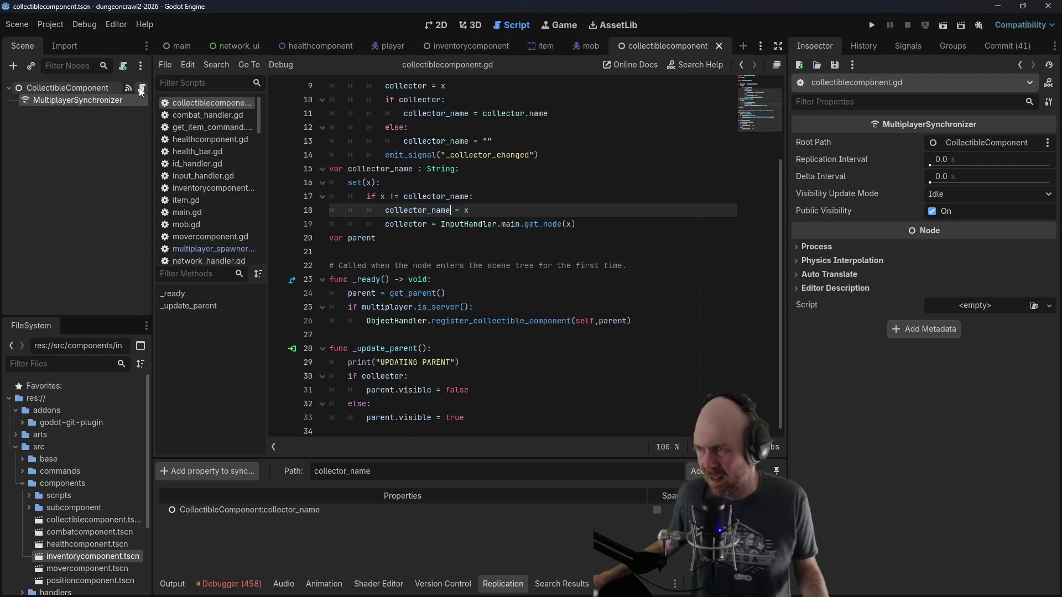
pyautogui.click(576, 157)
pyautogui.scroll(1, 576, 157)
pyautogui.click(573, 112)
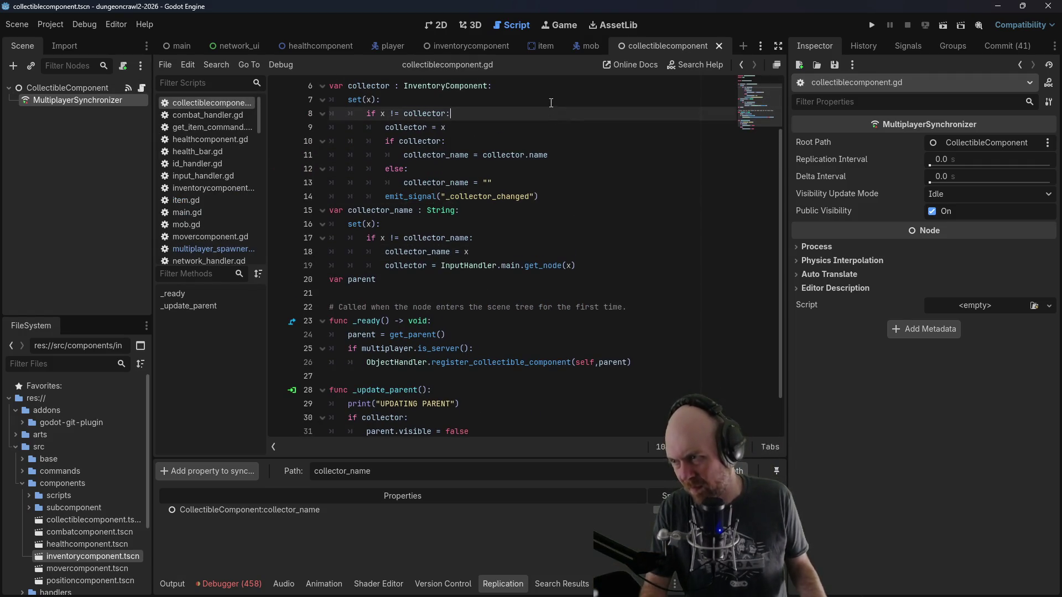
pyautogui.click(572, 104)
# Step: Add print("setting collector to: ", x) inside the collector setter
pyautogui.press('Return')
pyautogui.write('print')
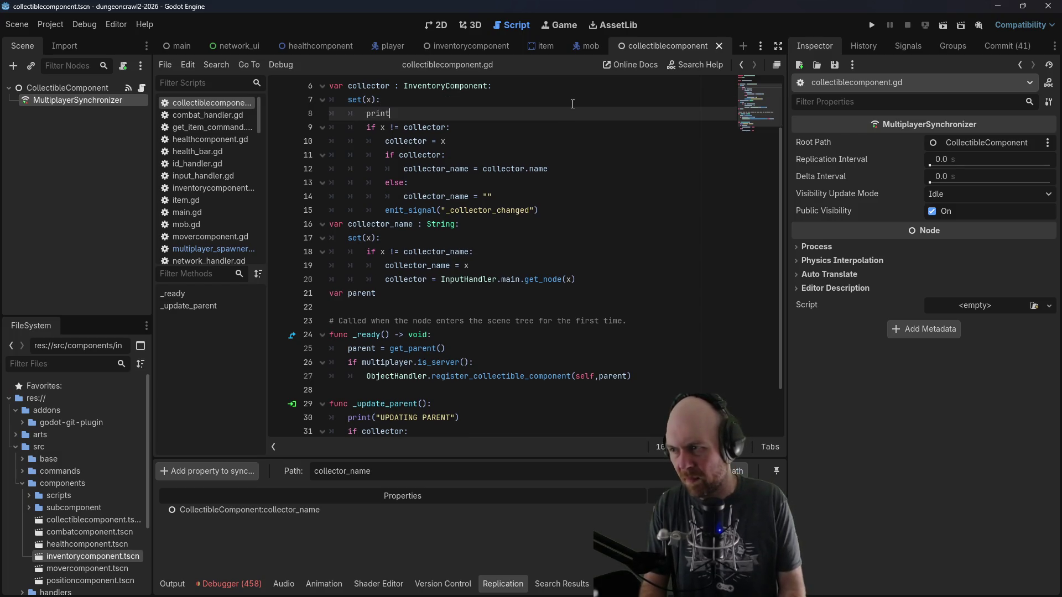
pyautogui.write('("setting colelctor')
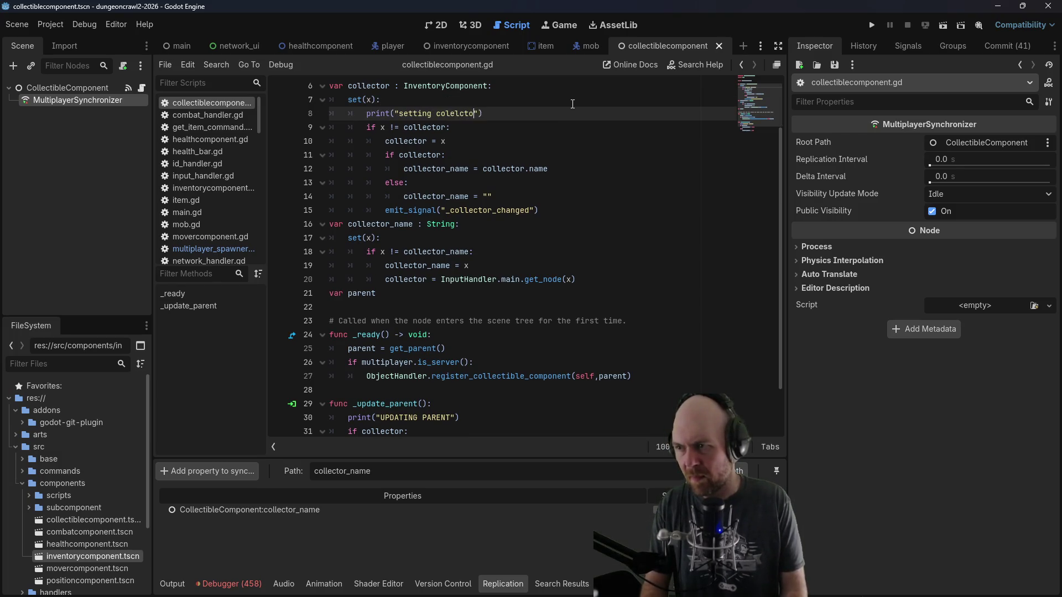
pyautogui.press('BackSpace')
pyautogui.press('BackSpace')
pyautogui.press('BackSpace')
pyautogui.write('llector t')
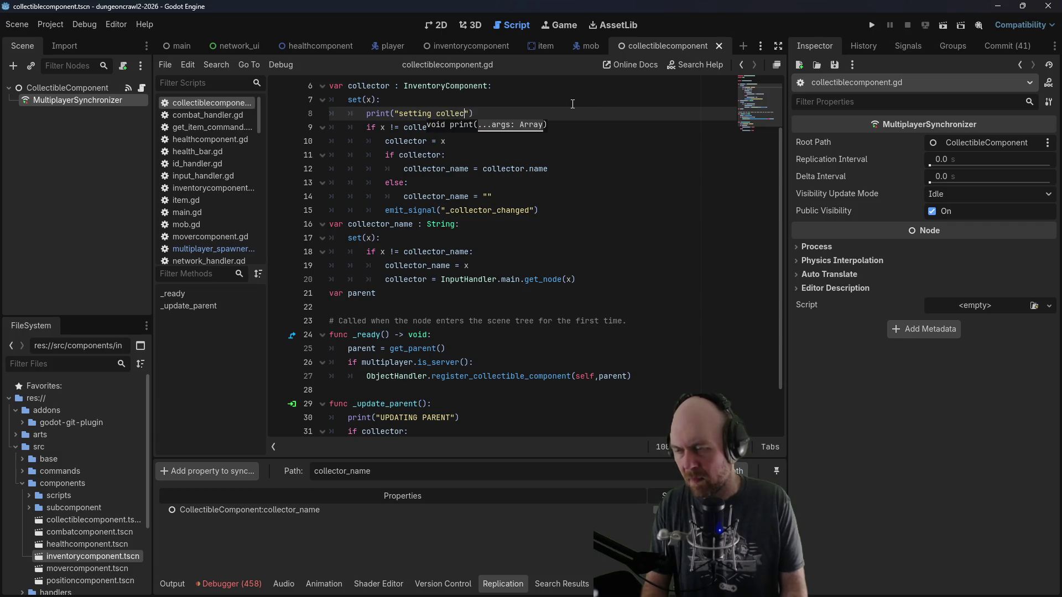
pyautogui.write('o x: "')
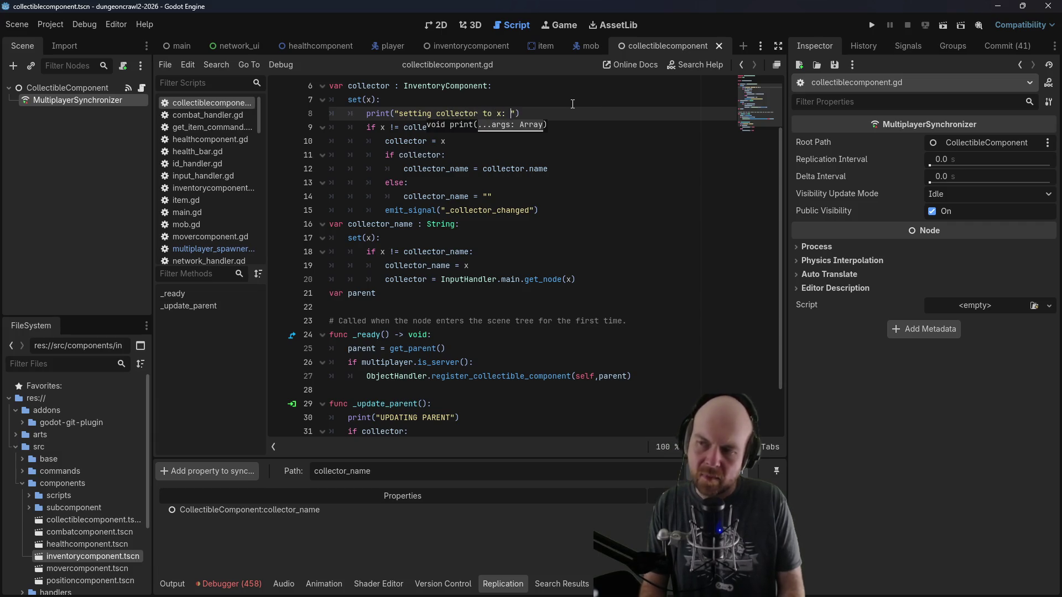
pyautogui.write(',')
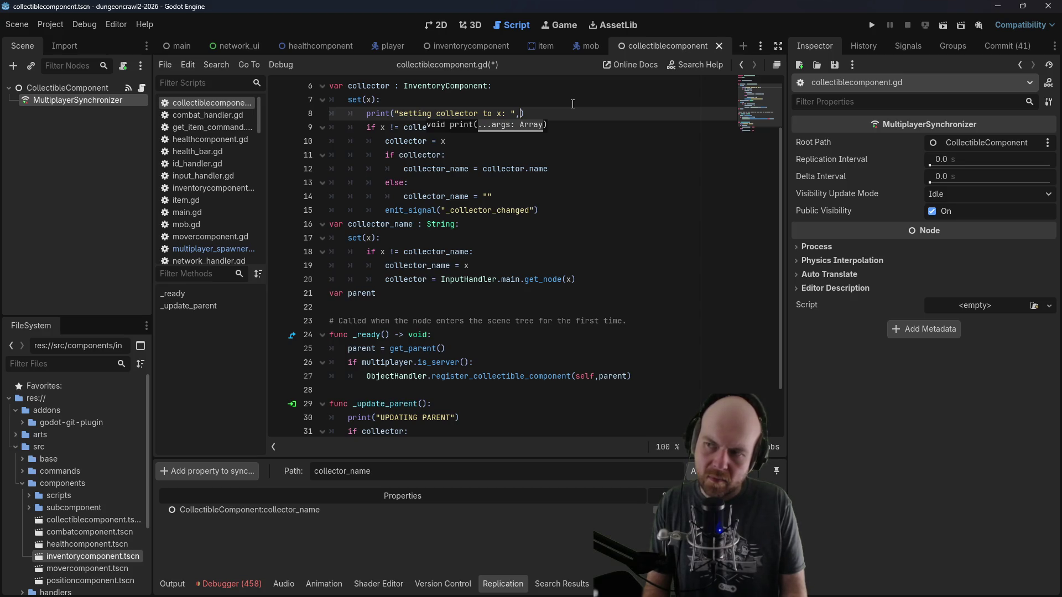
pyautogui.write('x')
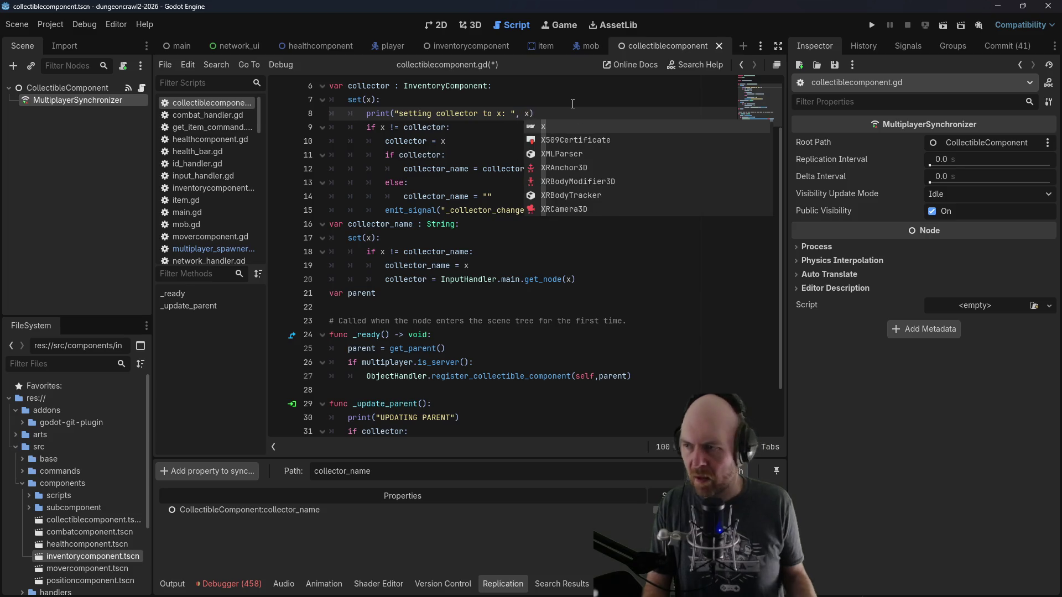
pyautogui.click(573, 104)
pyautogui.click(503, 113)
pyautogui.press('BackSpace')
pyautogui.press('BackSpace')
pyautogui.write(':')
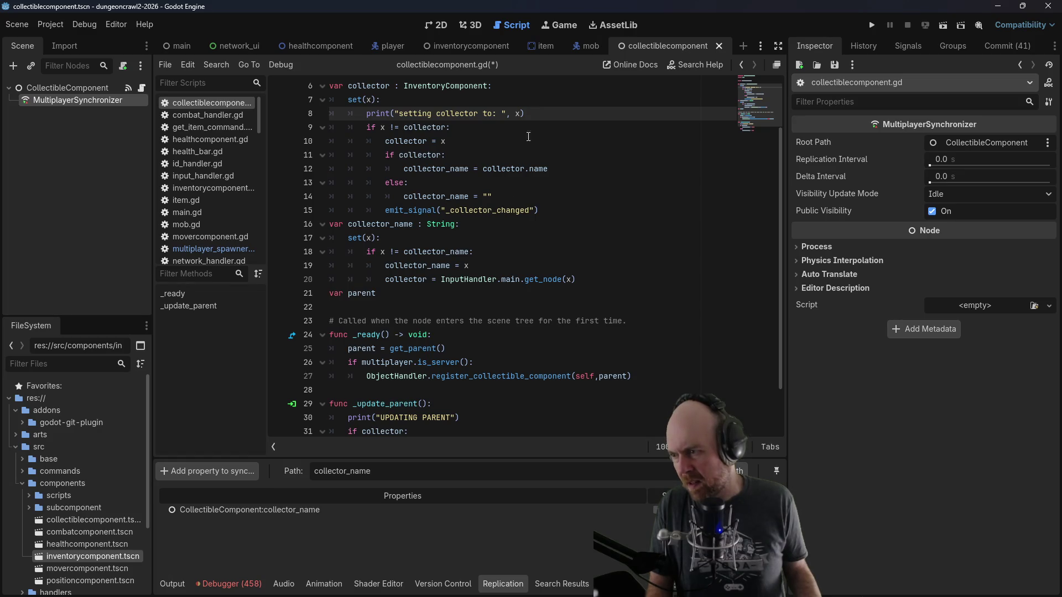
# Step: Copy the print into the collector_name setter as "setting collector_name to: " and save
pyautogui.moveTo(537, 114); pyautogui.dragTo(366, 114)
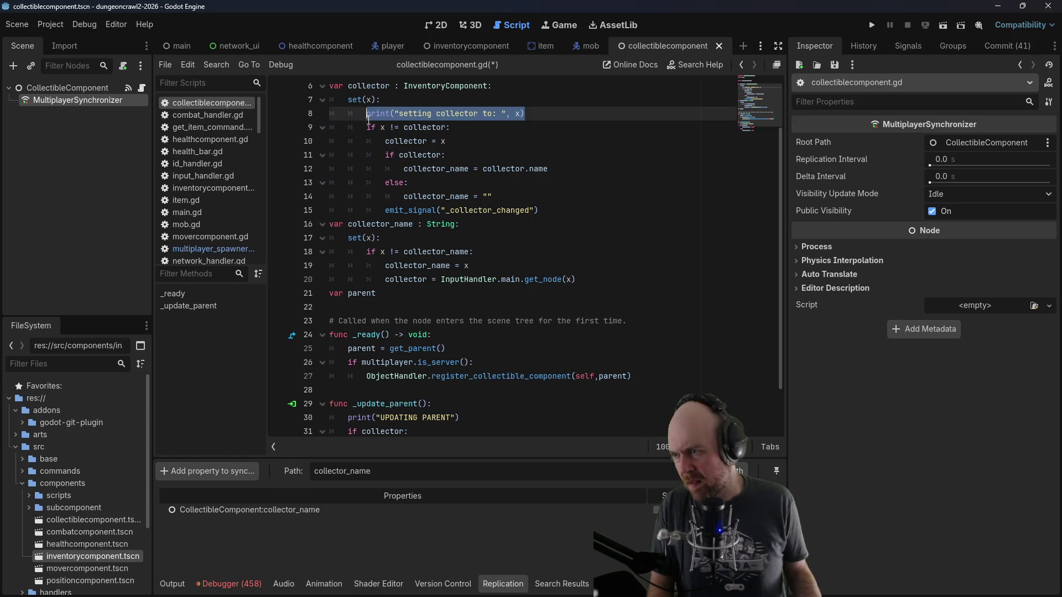
pyautogui.hotkey('ctrl', 'c')
pyautogui.click(406, 237)
pyautogui.press('Return')
pyautogui.hotkey('ctrl', 'v')
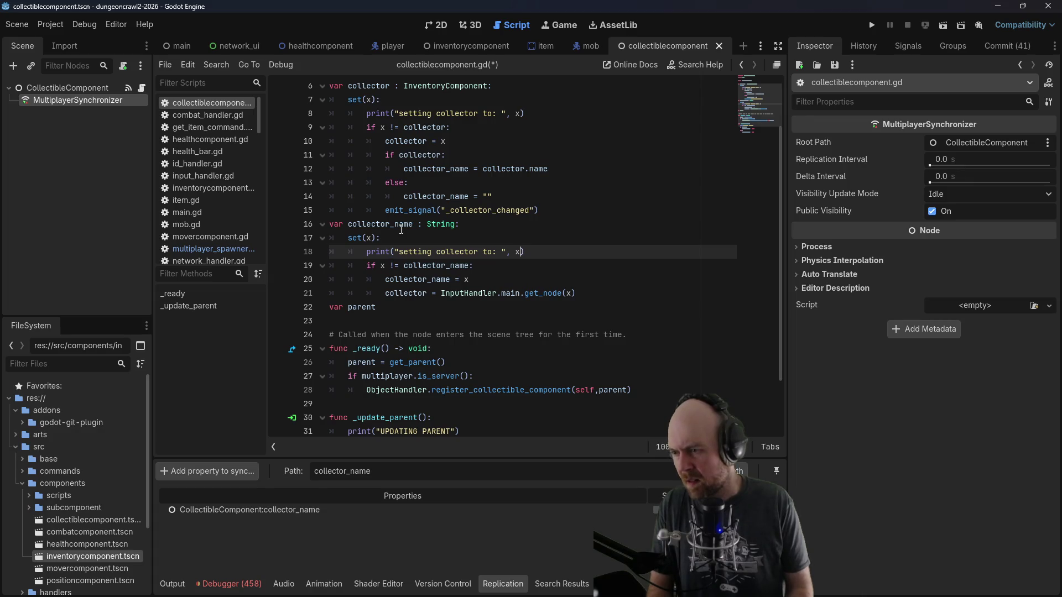
pyautogui.write('_name')
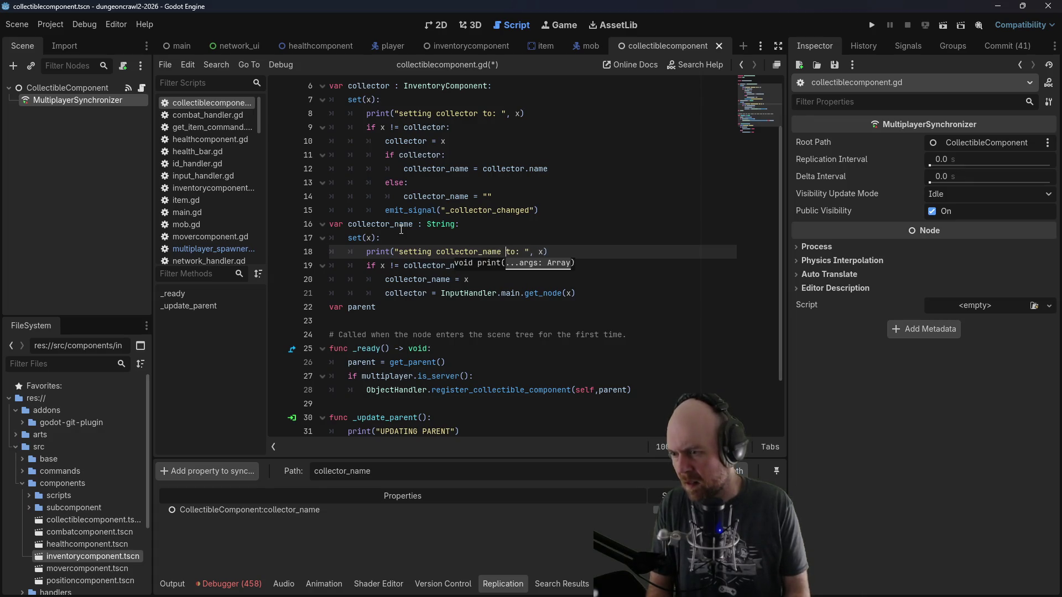
pyautogui.hotkey('ctrl', 's')
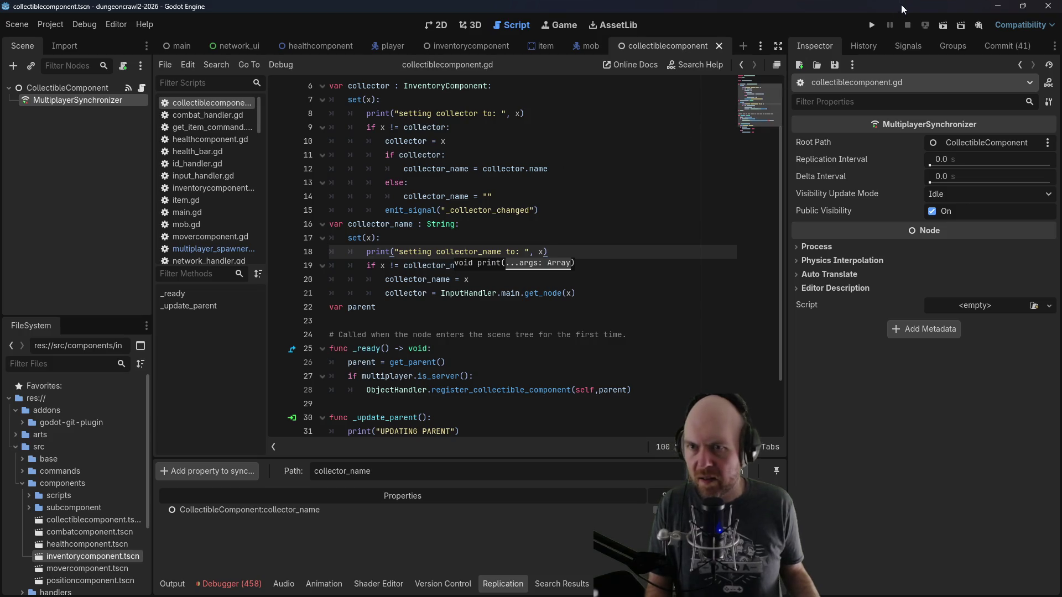
pyautogui.click(873, 25)
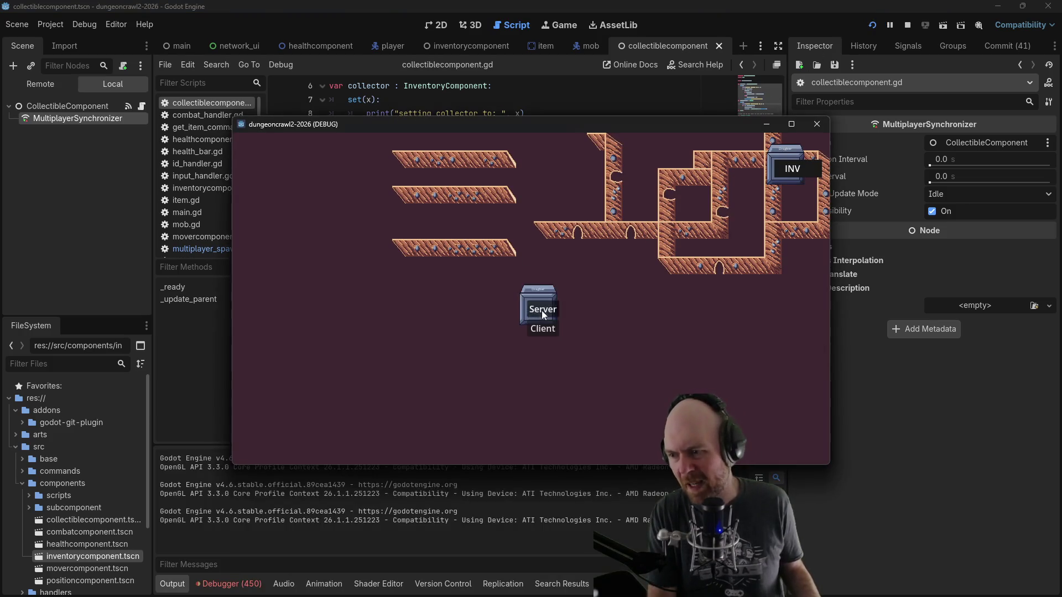
# Step: Join as a client, move the player around, then stop the game to read the setter logs
pyautogui.click(534, 327)
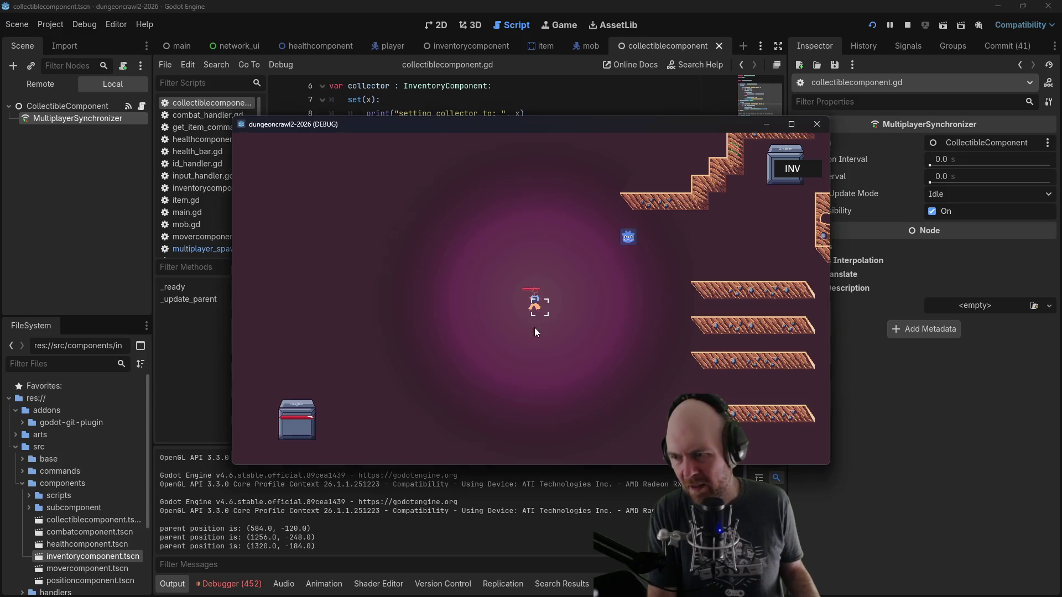
pyautogui.click(605, 261)
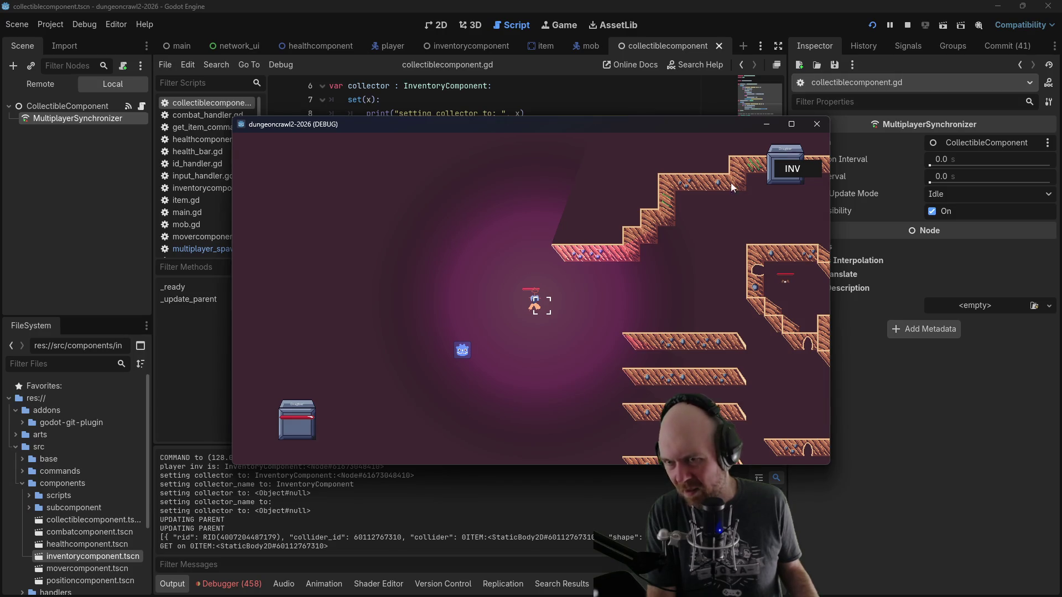
pyautogui.click(811, 126)
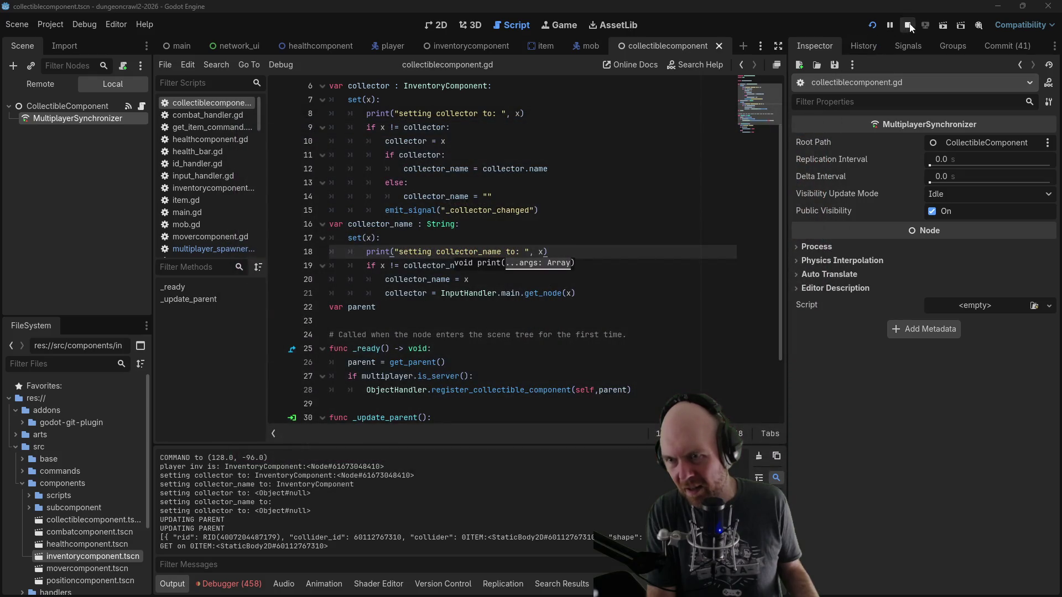
# Step: Replace line 21's InputHandler.main.get_node(x) with ObjectHandler, then delete it, leaving 'collector ='
pyautogui.press('Right')
pyautogui.click(573, 293)
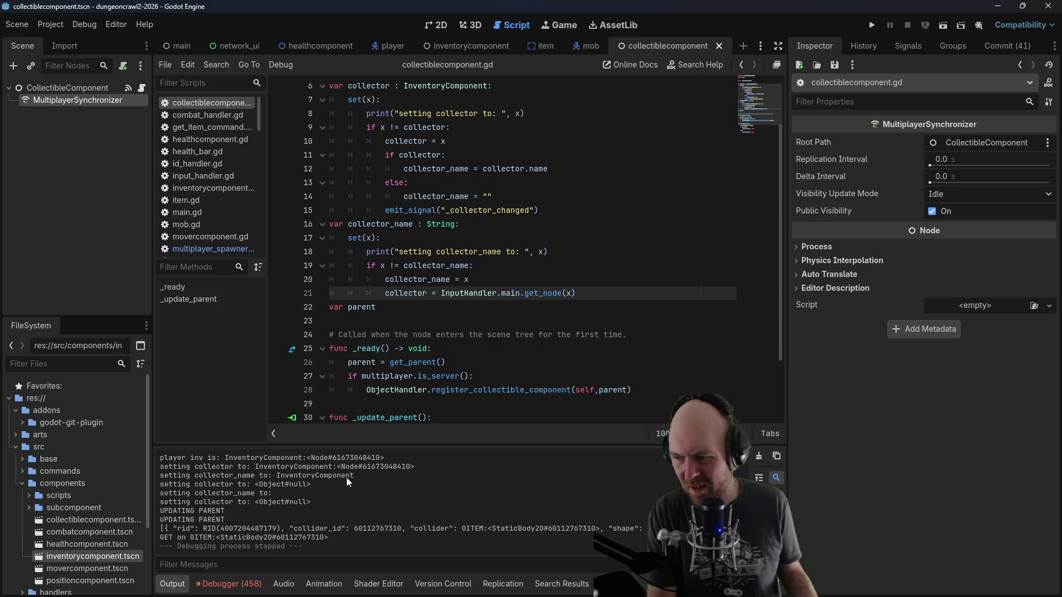
pyautogui.moveTo(581, 291); pyautogui.dragTo(443, 297)
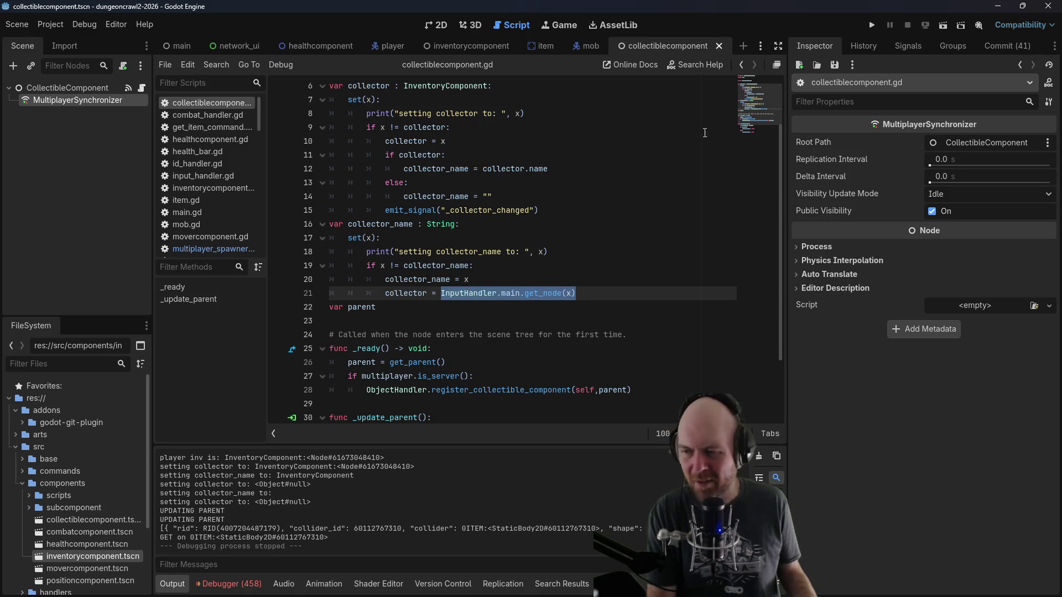
pyautogui.write('Objec')
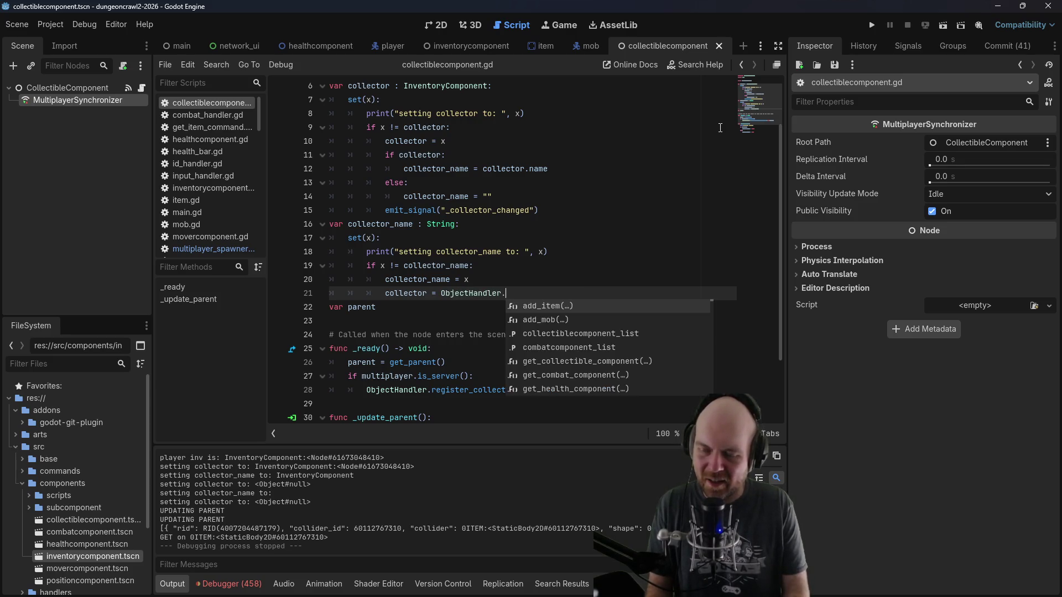
pyautogui.press('Down')
pyautogui.moveTo(505, 293); pyautogui.dragTo(447, 293)
pyautogui.press('BackSpace')
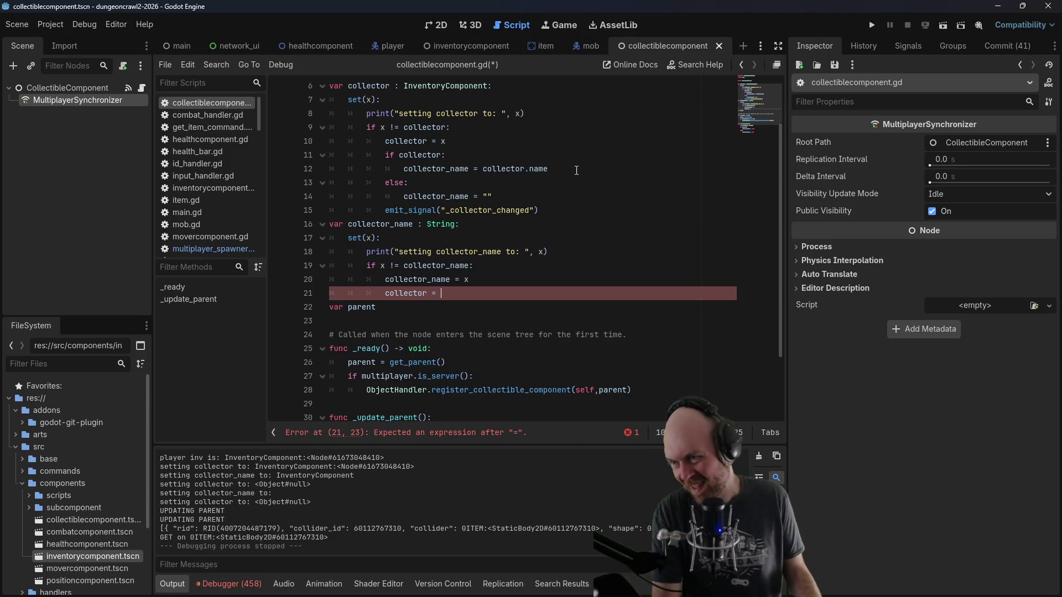
# Step: Insert parent. into line 12's collector_name assignment and save the script
pyautogui.click(556, 170)
pyautogui.scroll(1, 564, 183)
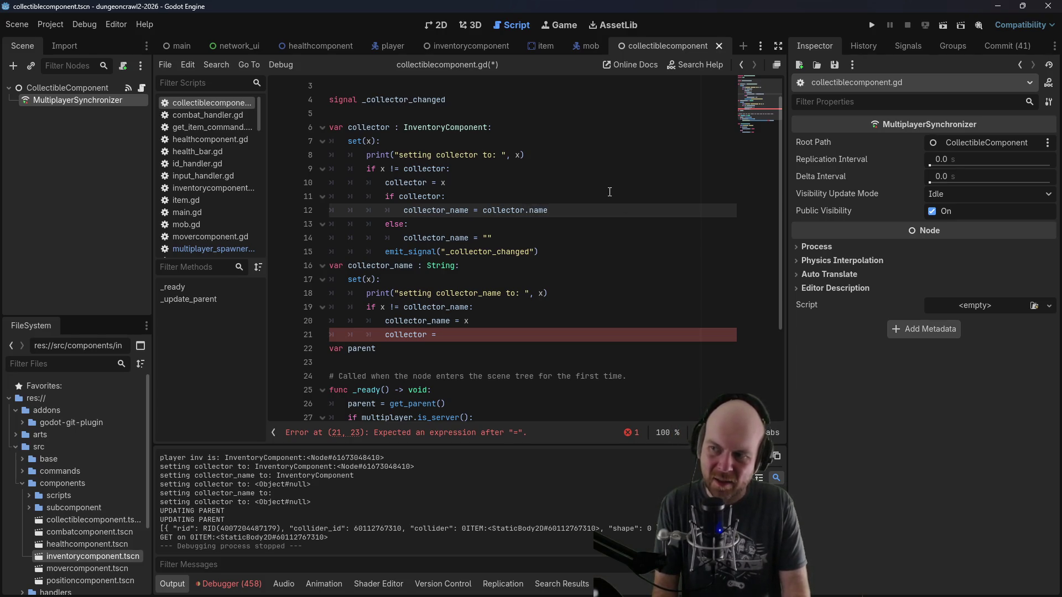
pyautogui.write('parent.')
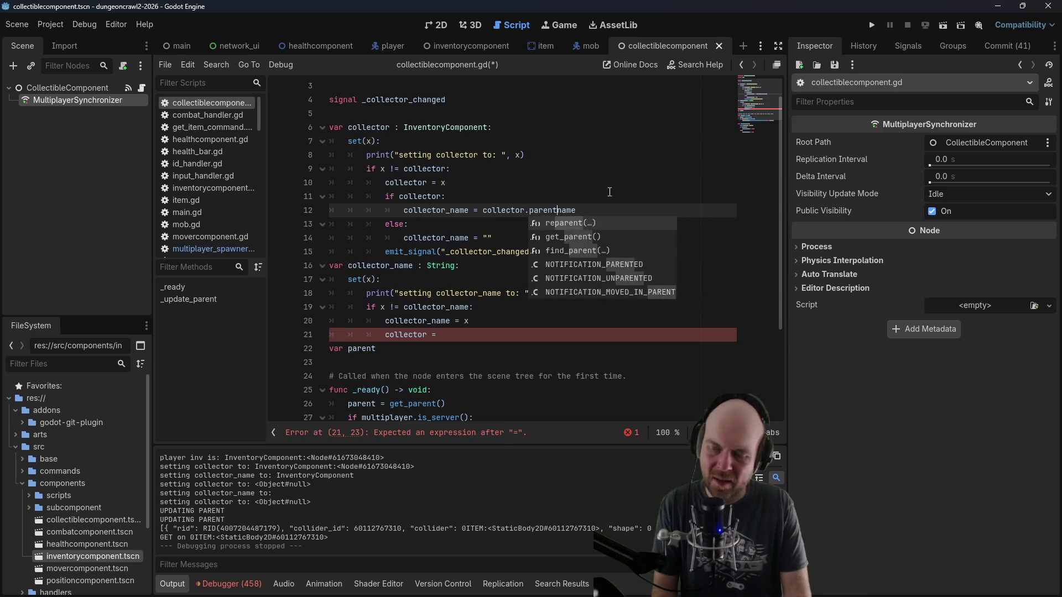
pyautogui.hotkey('ctrl', 's')
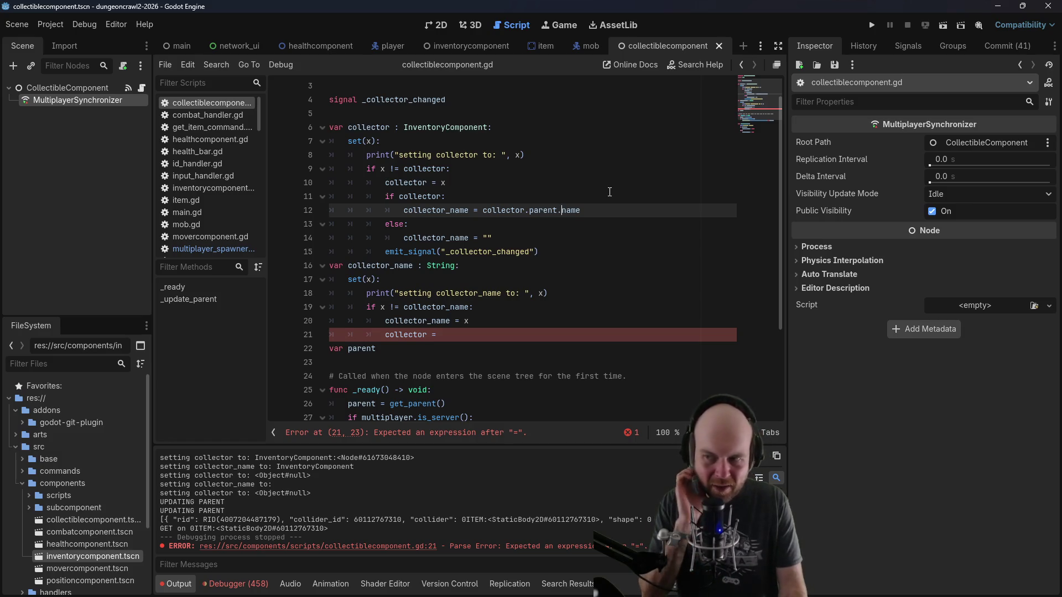
# Step: Check inventorycomponent.gd, then change line 12 to use collector.get_parent().name
pyautogui.click(448, 48)
pyautogui.click(203, 188)
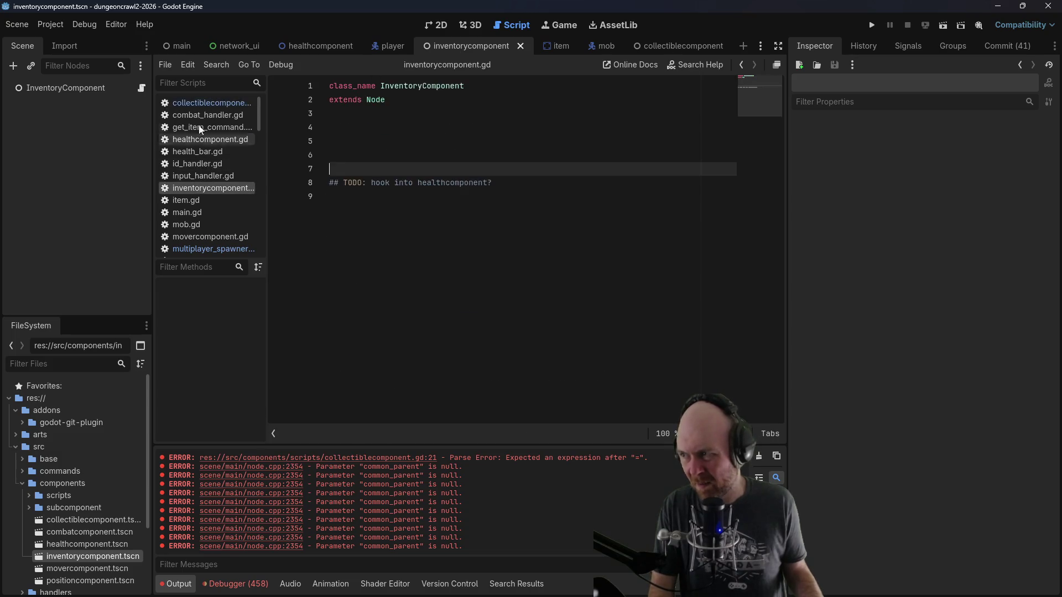
pyautogui.click(203, 103)
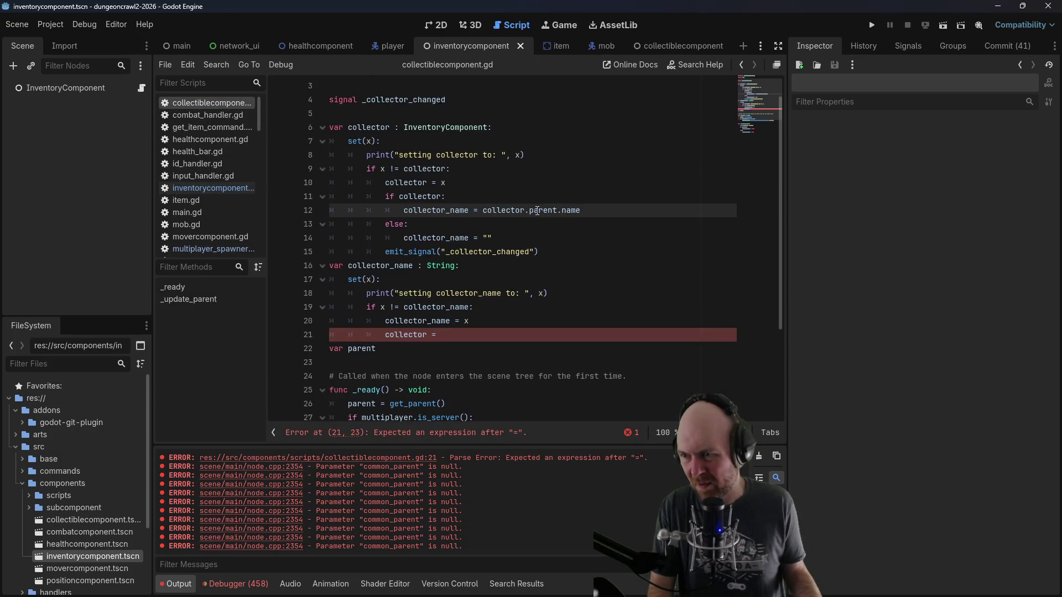
pyautogui.moveTo(530, 212); pyautogui.dragTo(558, 210)
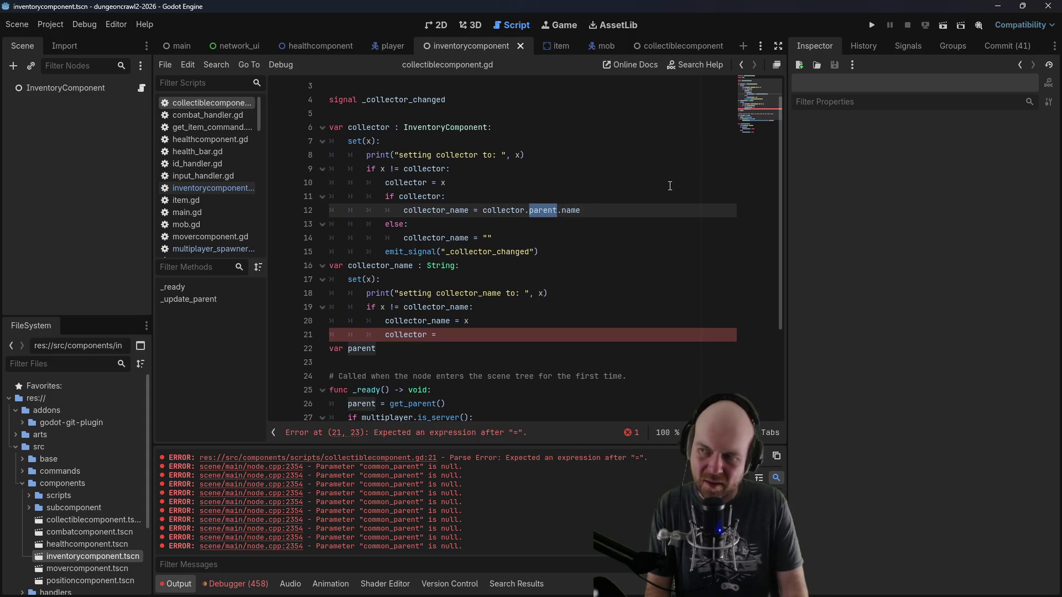
pyautogui.write('get_parent(')
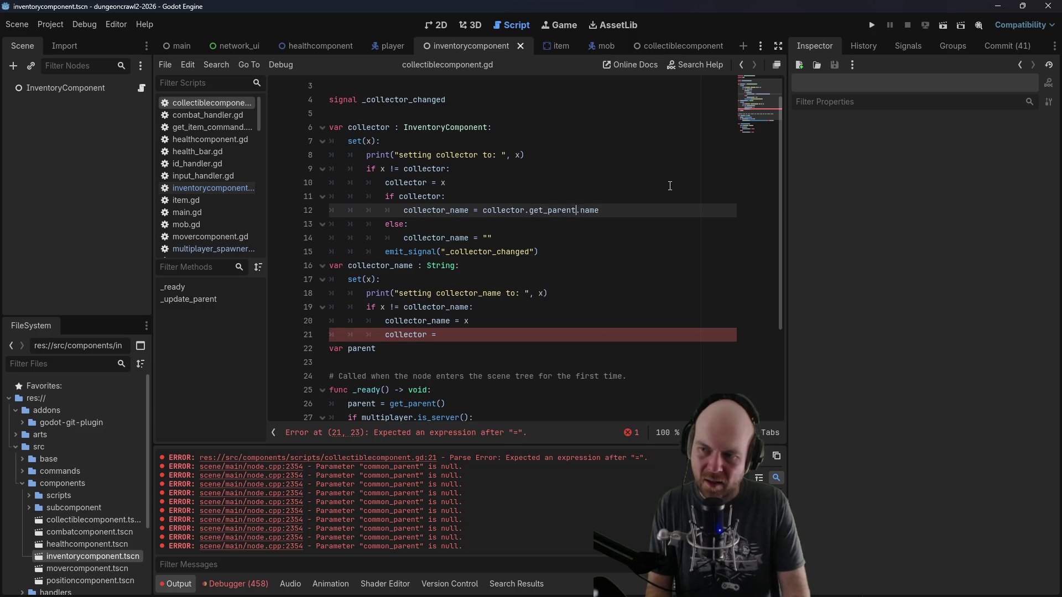
pyautogui.click(670, 185)
pyautogui.scroll(-2, 534, 252)
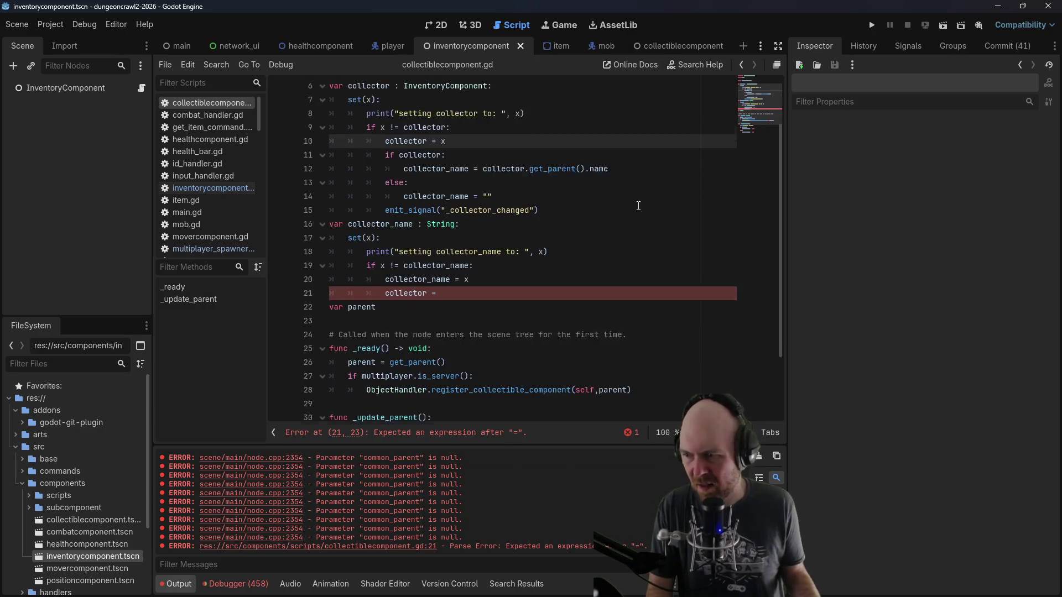
# Step: Complete line 21 as collector = InputHandler.main.get_node(x), save, and run the project
pyautogui.click(534, 252)
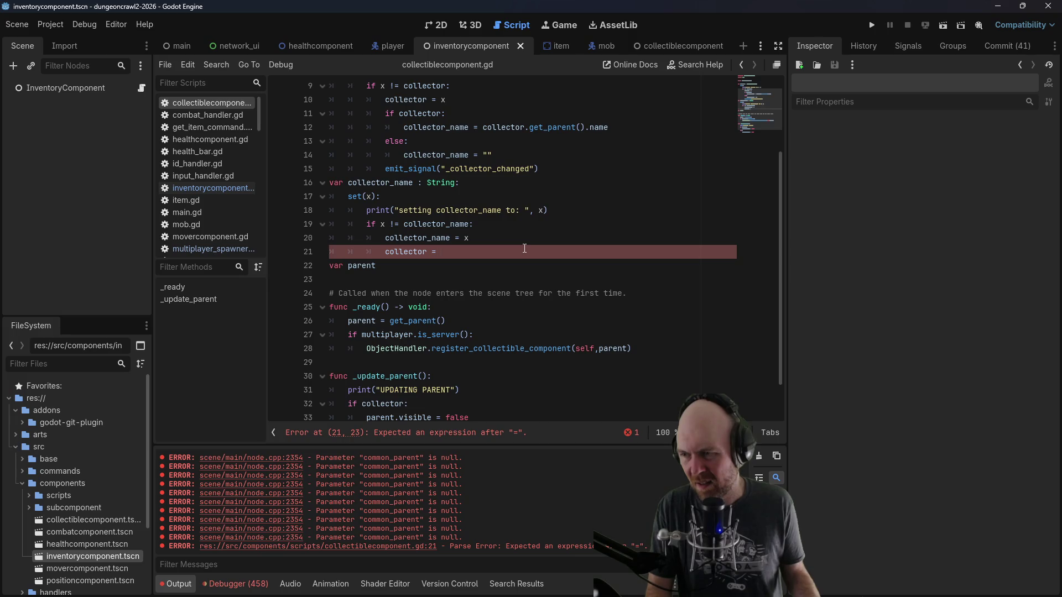
pyautogui.write('In')
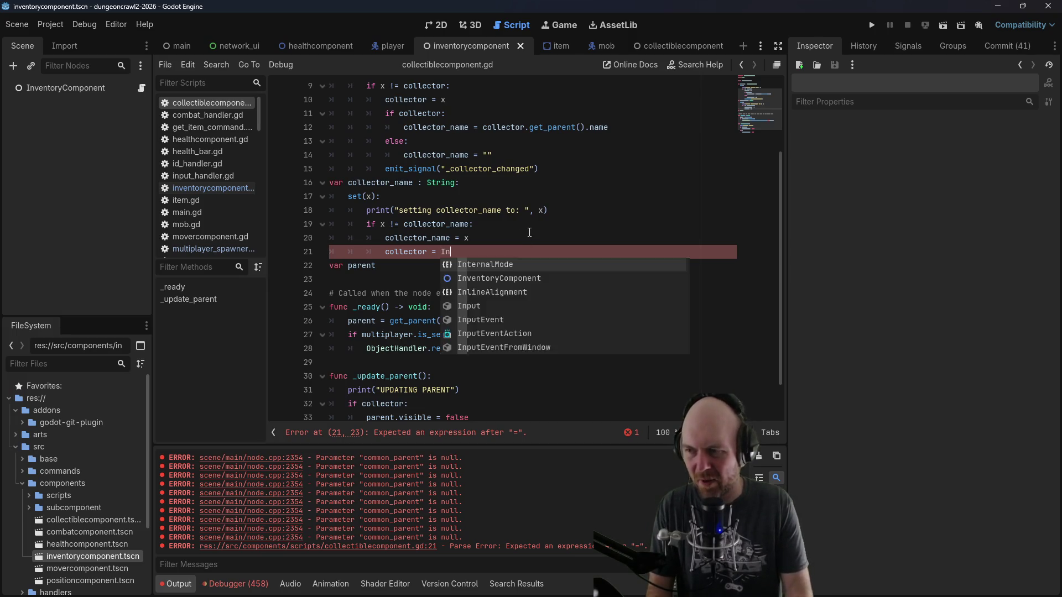
pyautogui.write('putHandler.')
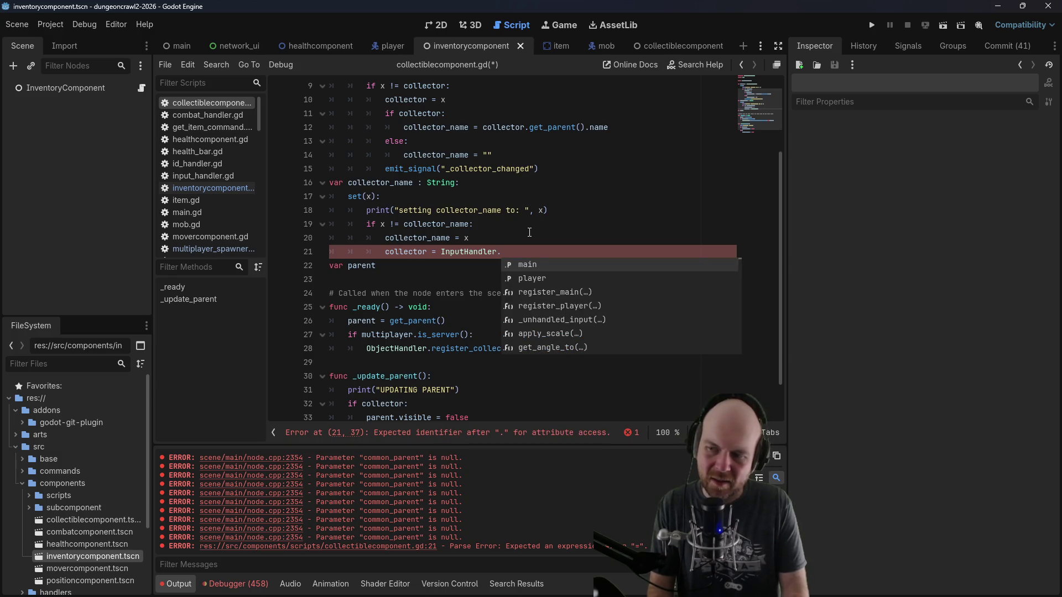
pyautogui.press('Return')
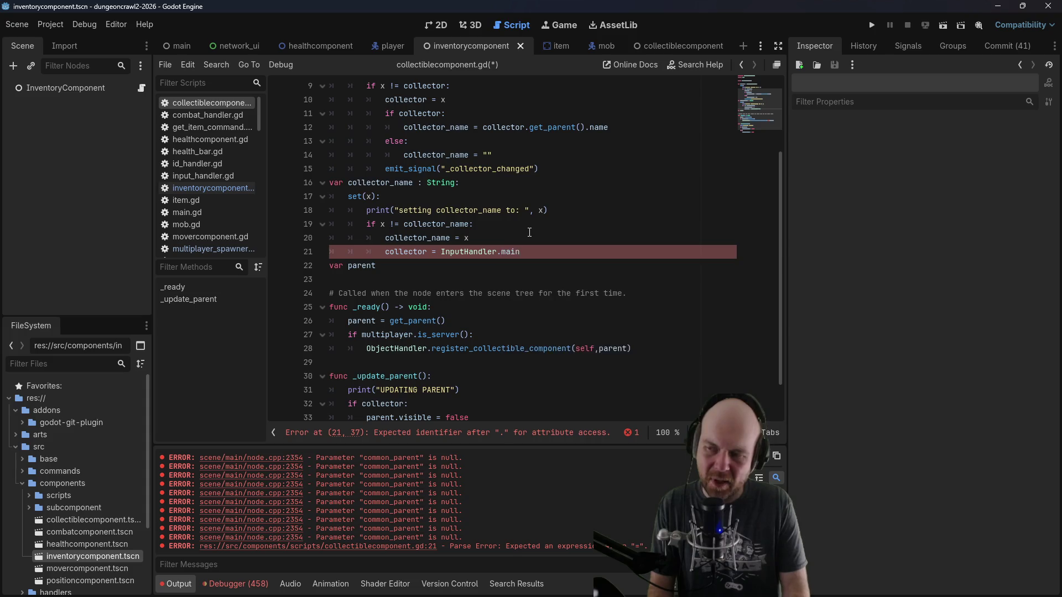
pyautogui.write('.get_node(x')
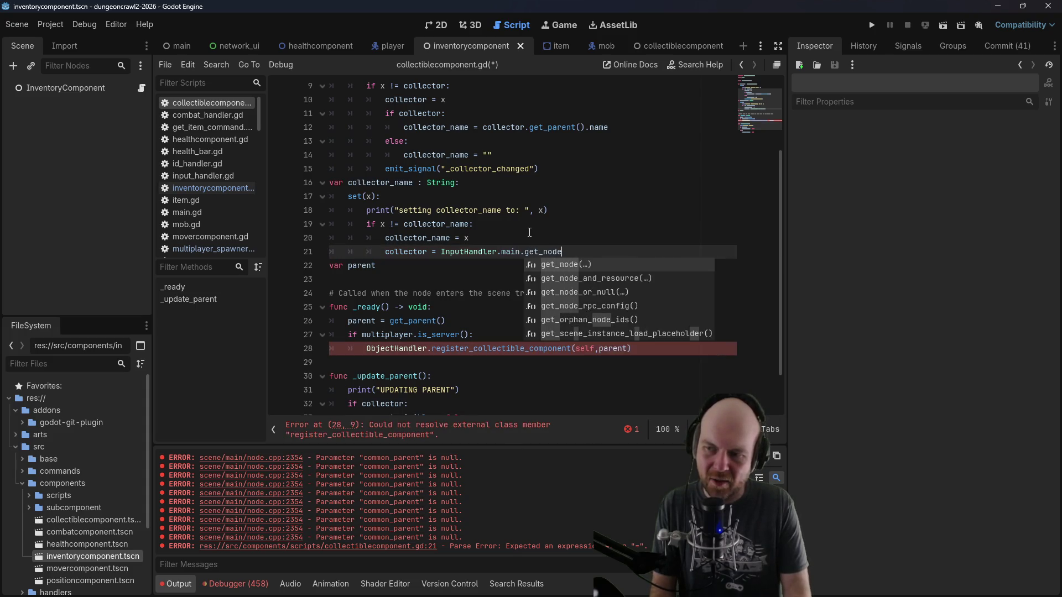
pyautogui.hotkey('ctrl', 's')
pyautogui.press('F5')
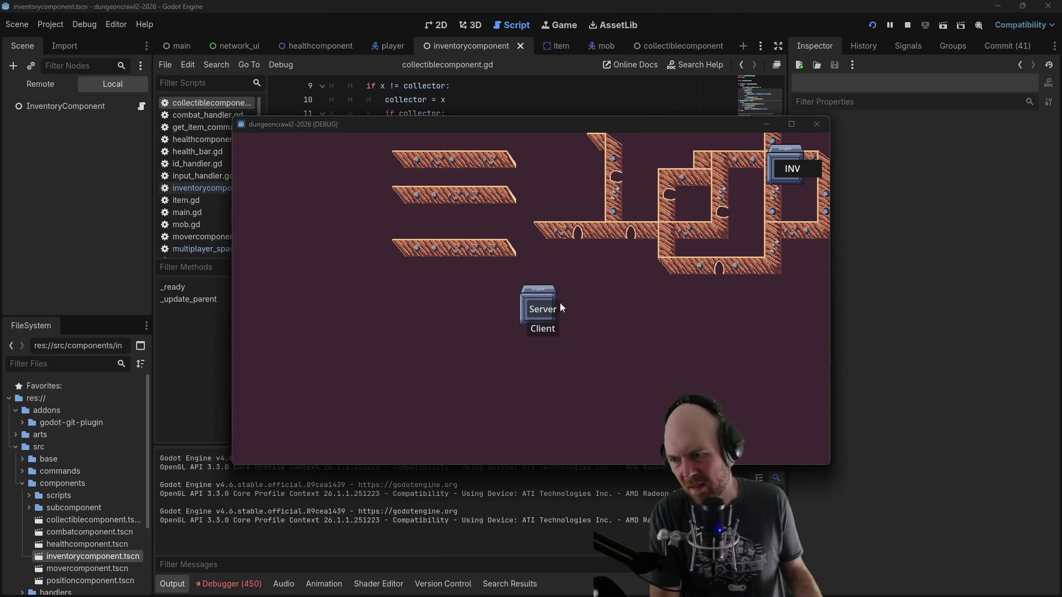
# Step: Join as a client and walk onto the item until the debugger halts on line 21
pyautogui.click(543, 329)
pyautogui.click(575, 276)
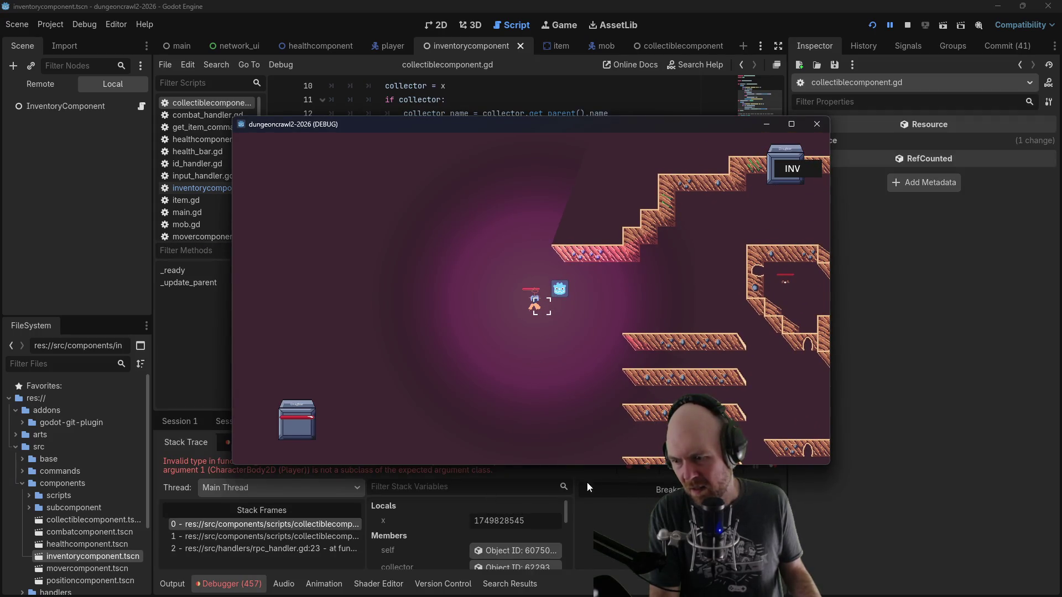
pyautogui.click(562, 472)
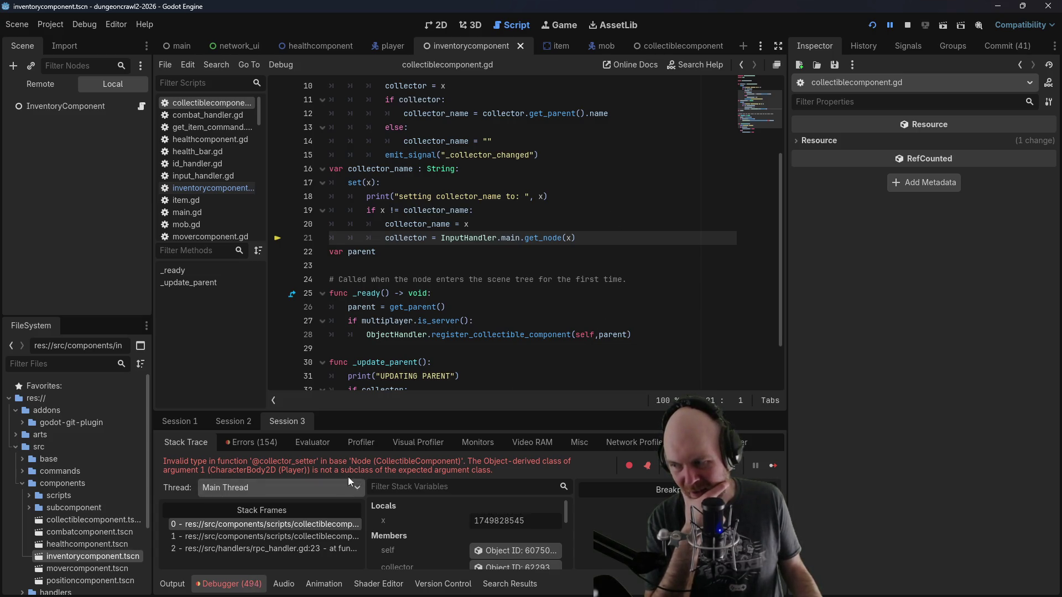
# Step: Start appending .get_node(" to the end of line 21
pyautogui.click(446, 237)
pyautogui.scroll(3, 454, 166)
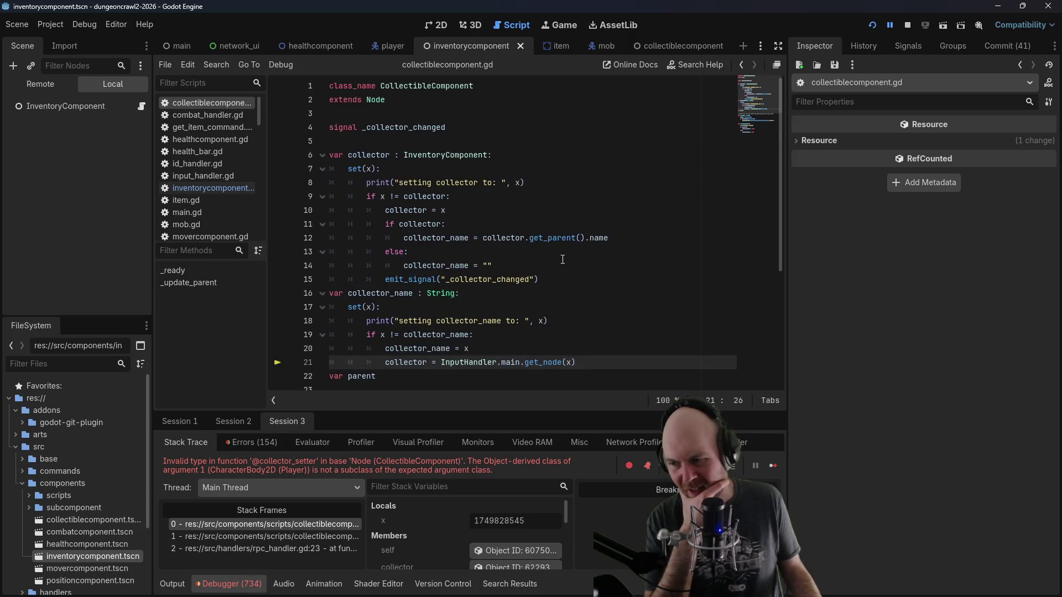
pyautogui.click(592, 358)
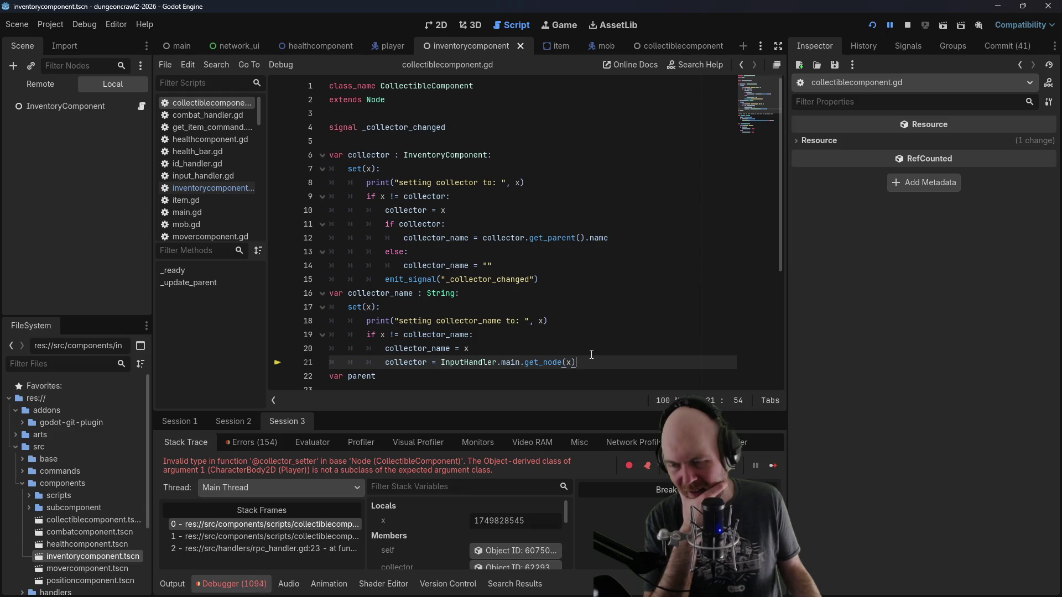
pyautogui.write('.get')
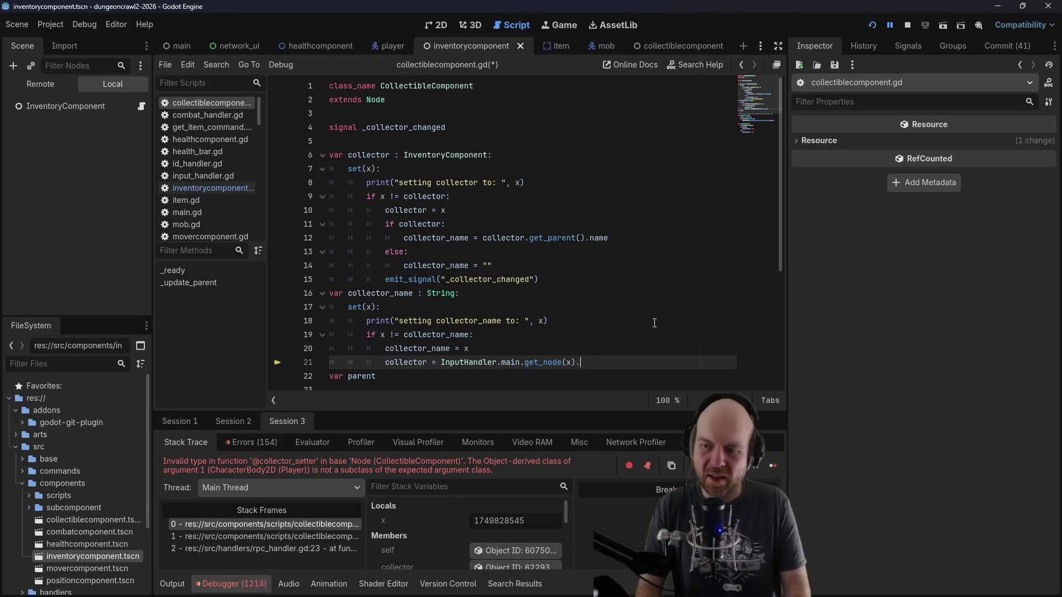
pyautogui.write('_node(')
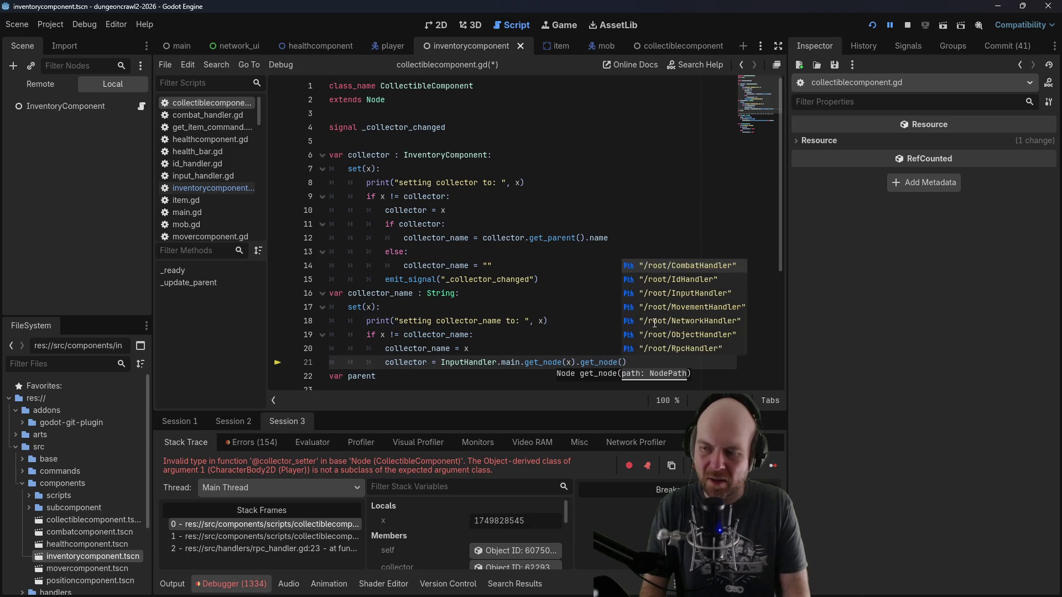
pyautogui.write('"')
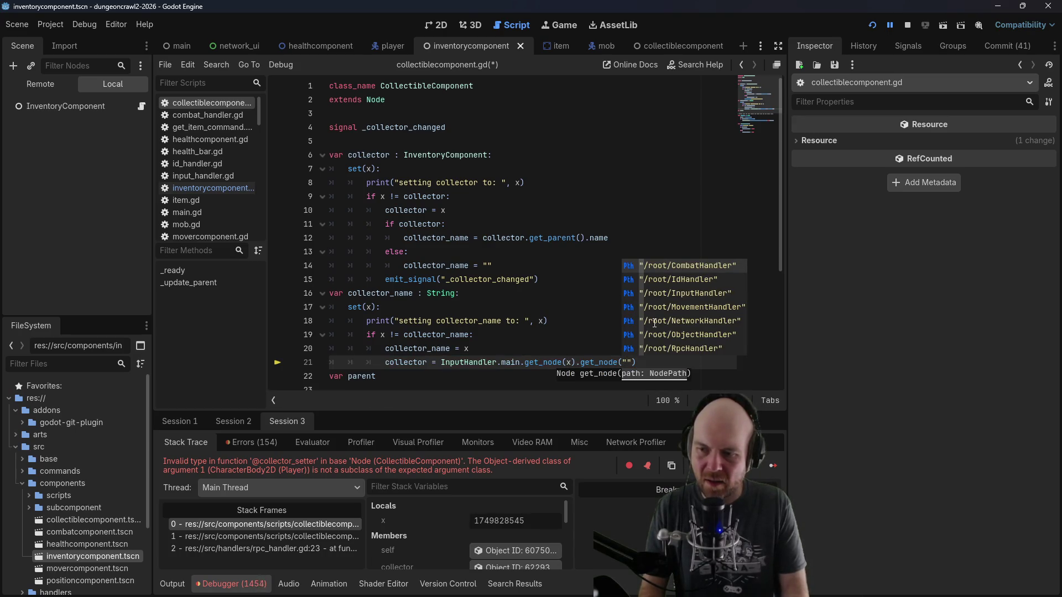
# Step: Finish line 21 with .get_node("InventoryComponent"), save, and stop the running game
pyautogui.press('Down')
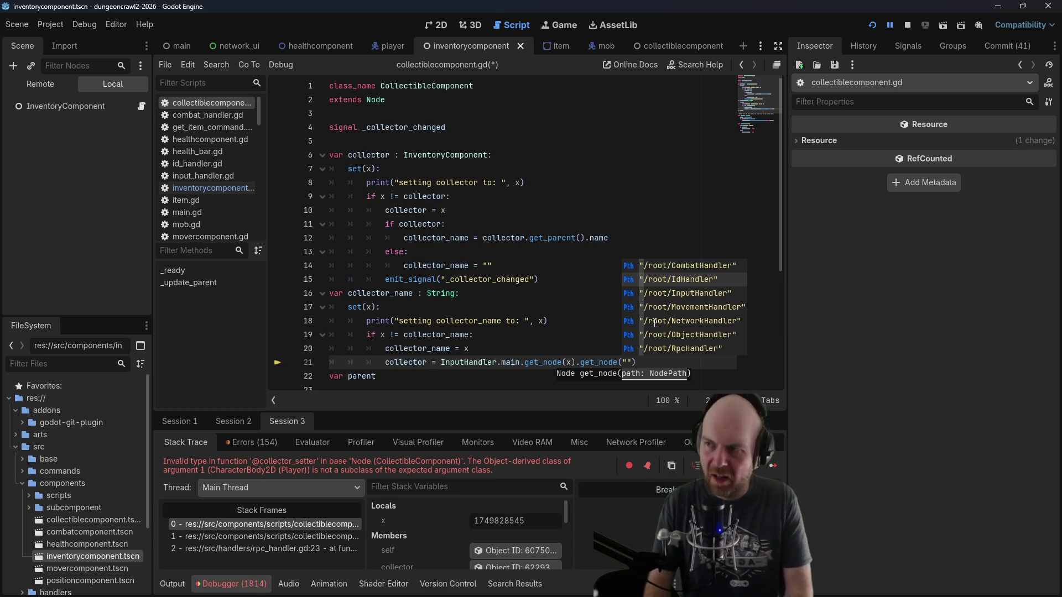
pyautogui.write('Inv')
pyautogui.write('entoryCompon')
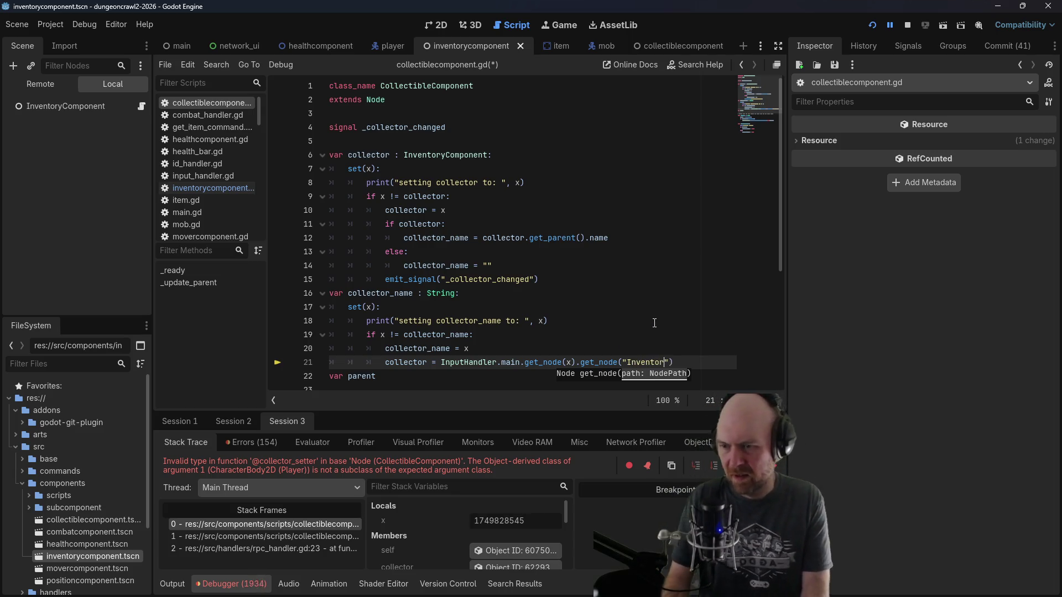
pyautogui.write('ent')
pyautogui.hotkey('ctrl', 's')
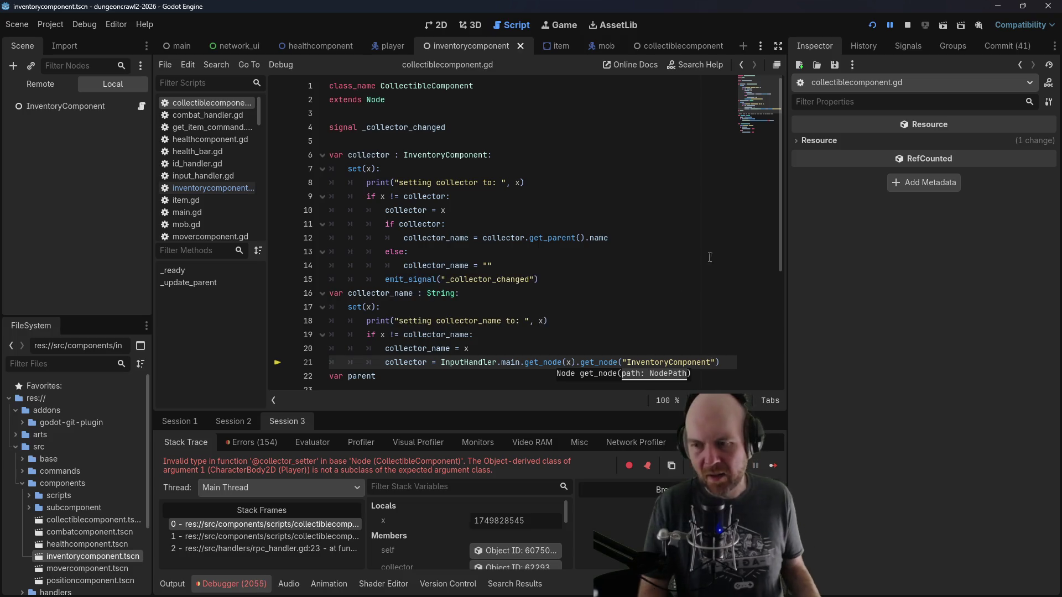
pyautogui.click(907, 25)
# Step: Relaunch the game, join as Client and move the player onto the item
pyautogui.click(871, 25)
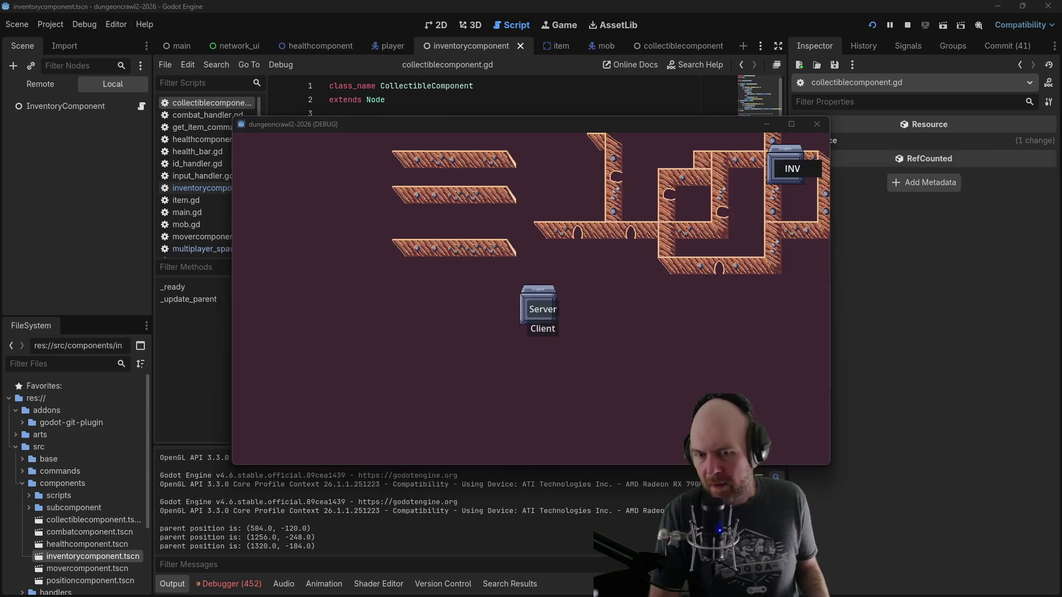
pyautogui.click(549, 332)
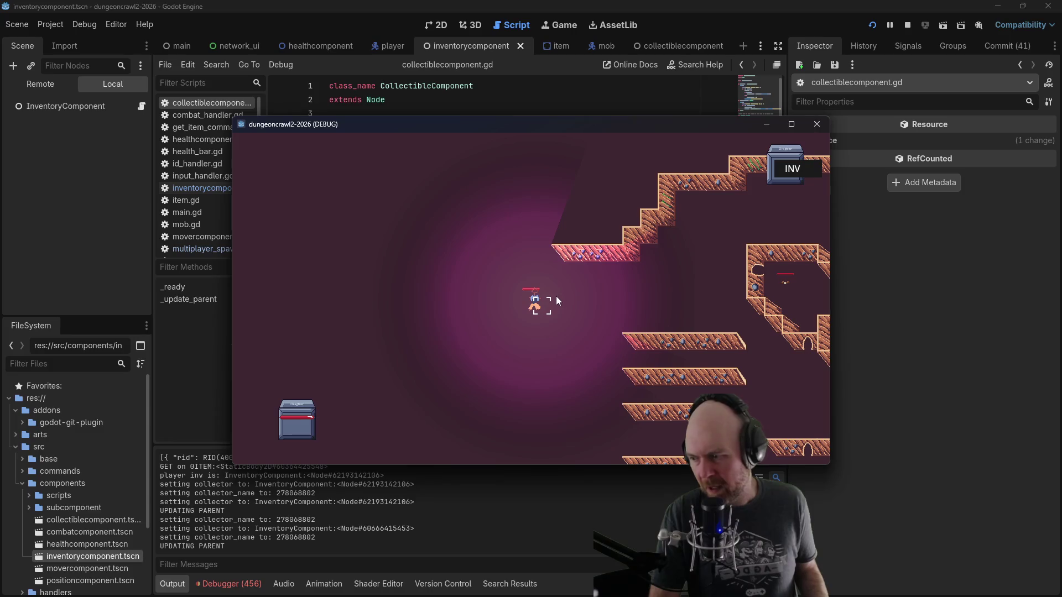
pyautogui.click(561, 321)
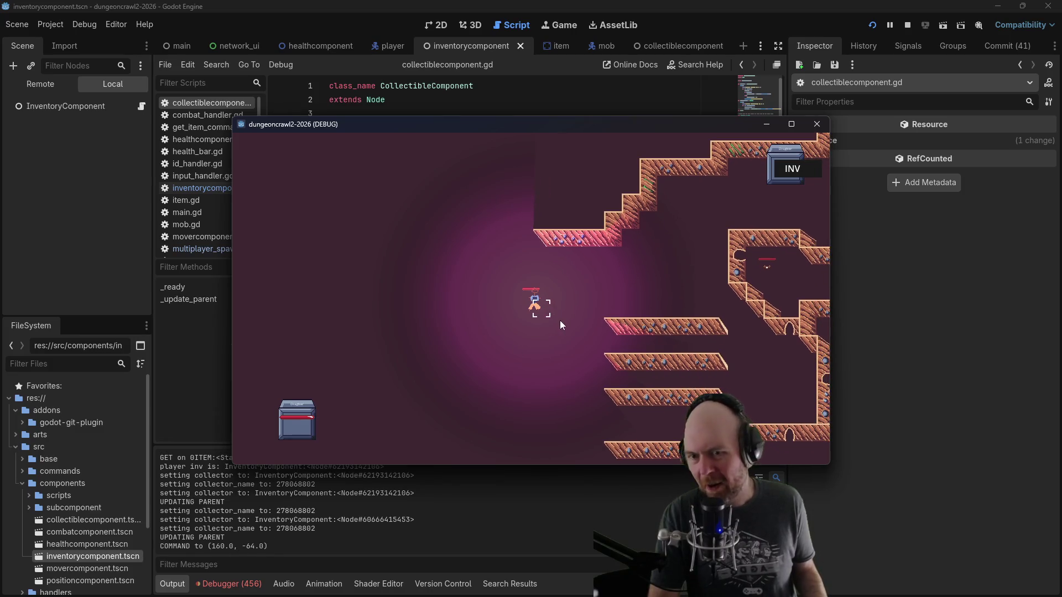
# Step: Inspect 0ITEM's CollectibleComponent in the Remote scene tree, showing Collector Name 278068802
pyautogui.click(40, 84)
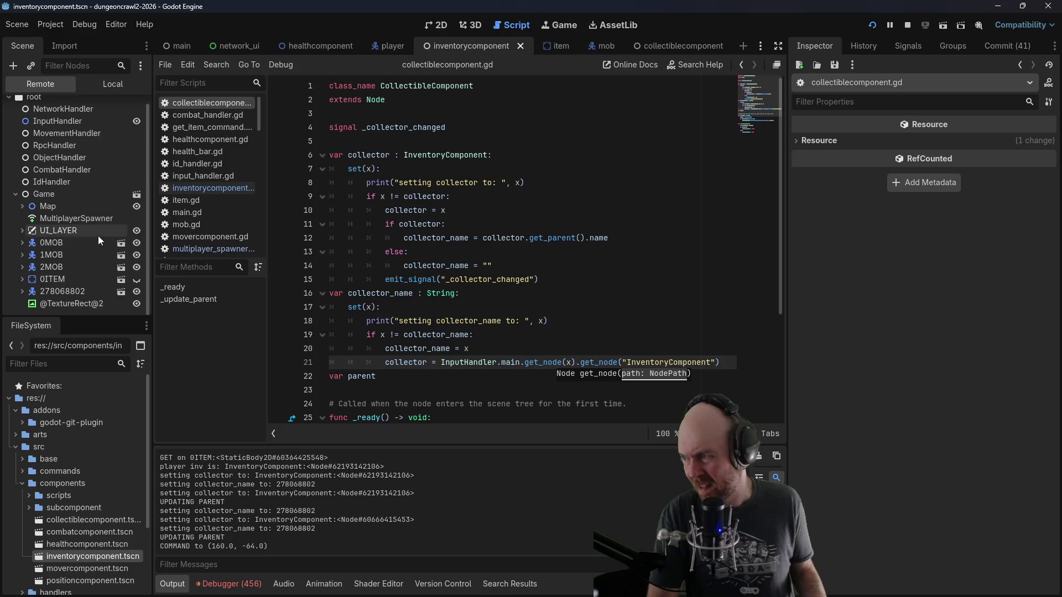
pyautogui.click(21, 279)
pyautogui.scroll(-1, 92, 288)
pyautogui.scroll(-2, 88, 288)
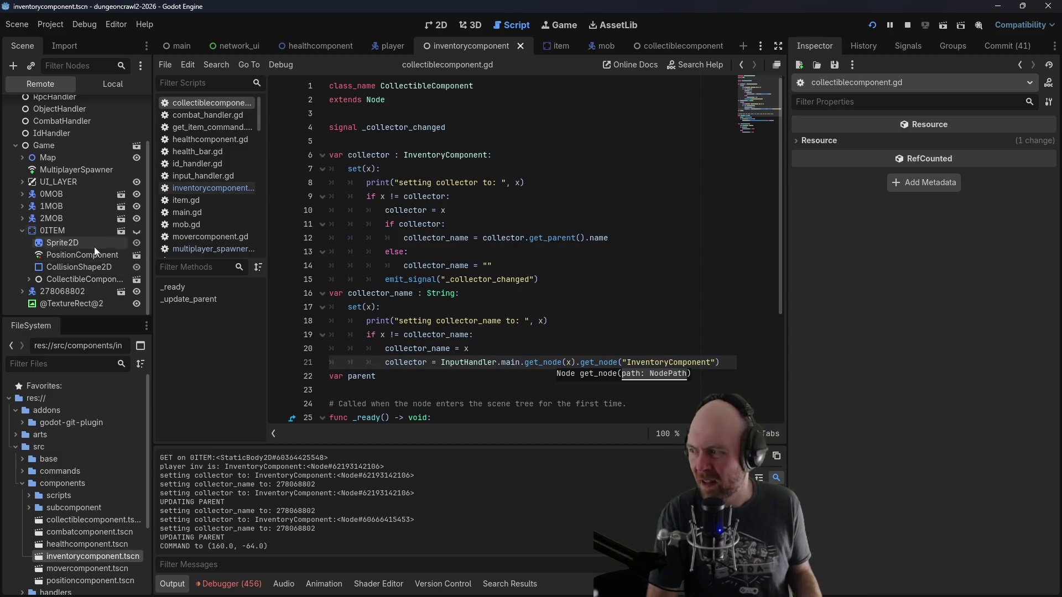
pyautogui.click(29, 279)
pyautogui.click(56, 279)
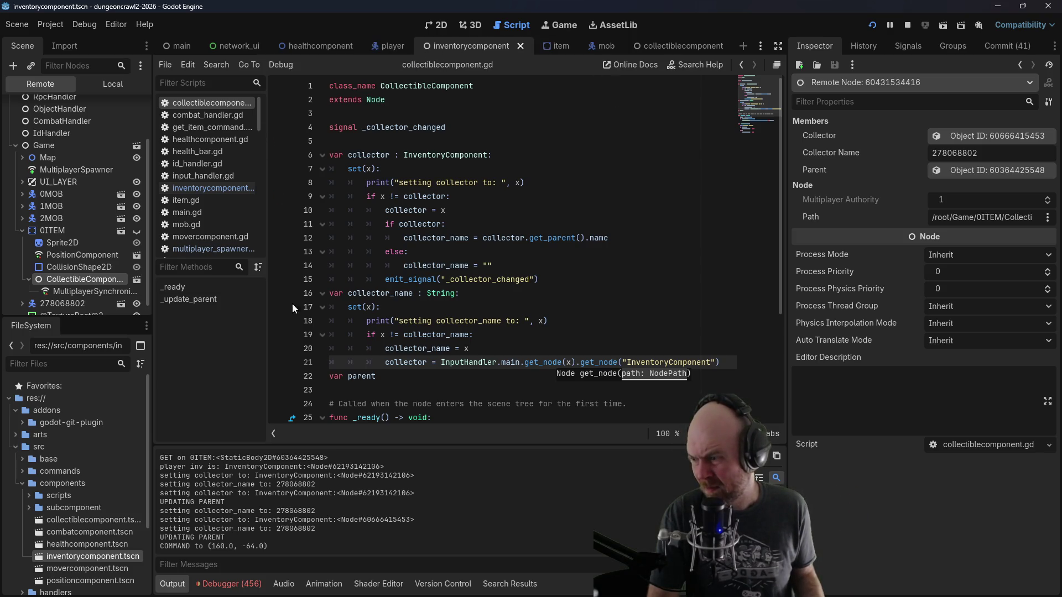
# Step: Check the item's CollectibleComponent collector values in the second debug session, then stop the game
pyautogui.click(229, 583)
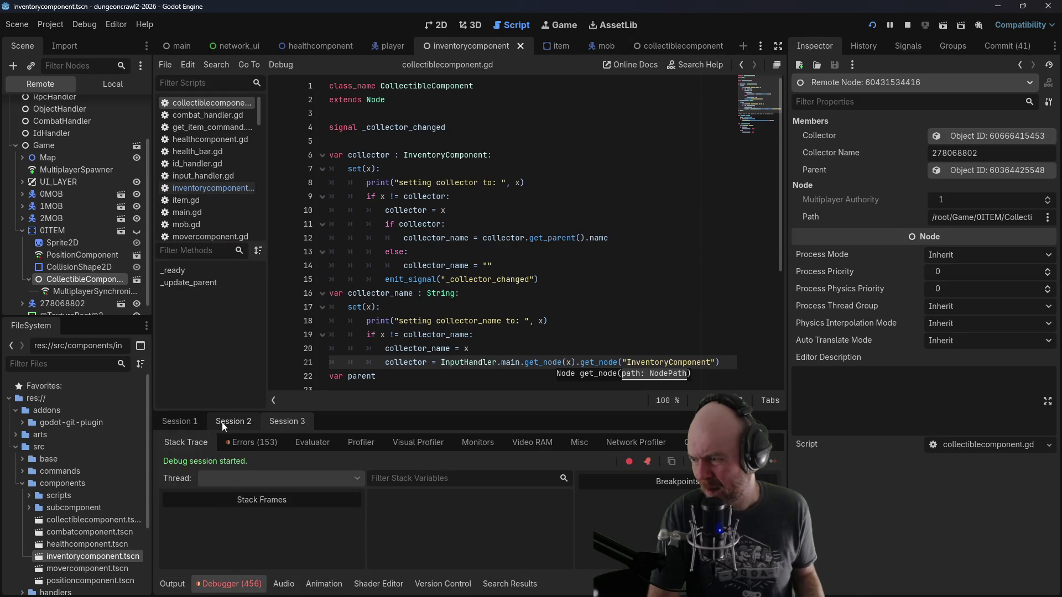
pyautogui.click(21, 289)
pyautogui.scroll(-2, 19, 291)
pyautogui.click(54, 294)
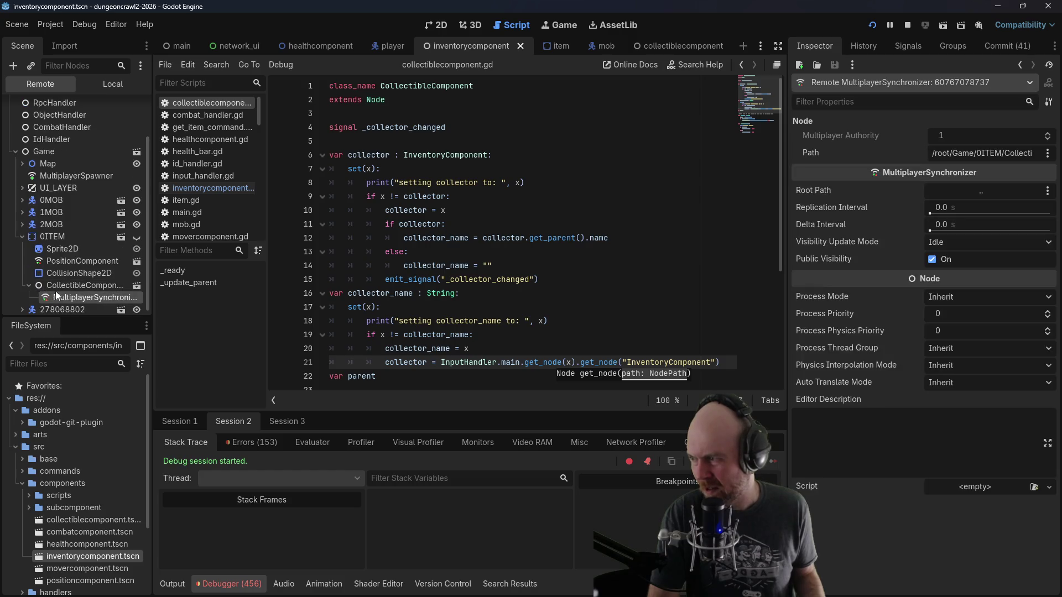
pyautogui.click(57, 287)
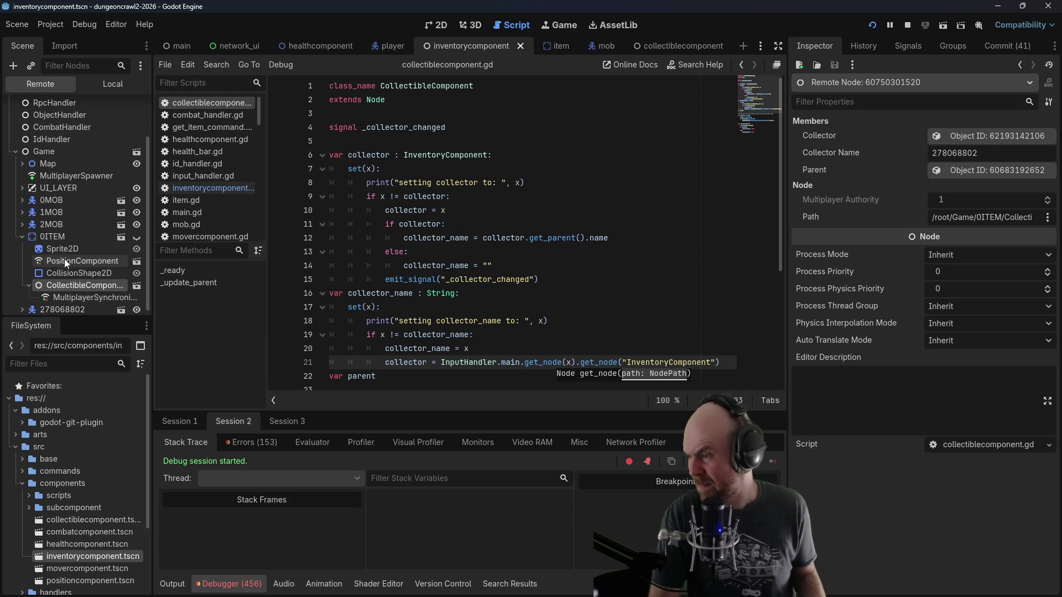
pyautogui.click(907, 25)
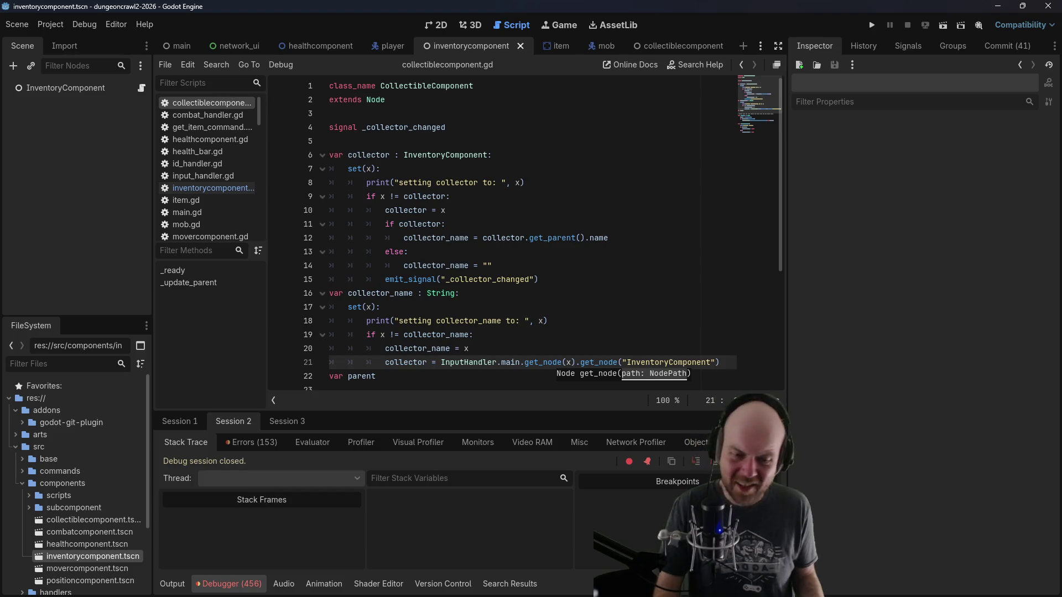
# Step: Review the Basic Plan TODO items for InventoryComponent and Inv UI in Obsidian, then return to inventorycomponent.gd
pyautogui.hotkey('alt', 'Tab')
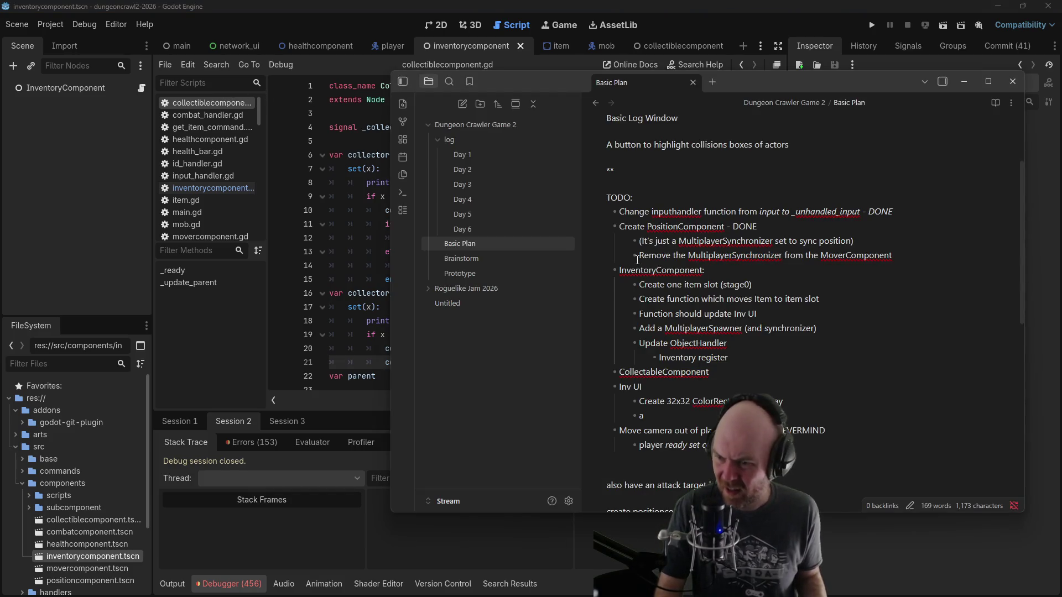
pyautogui.click(697, 383)
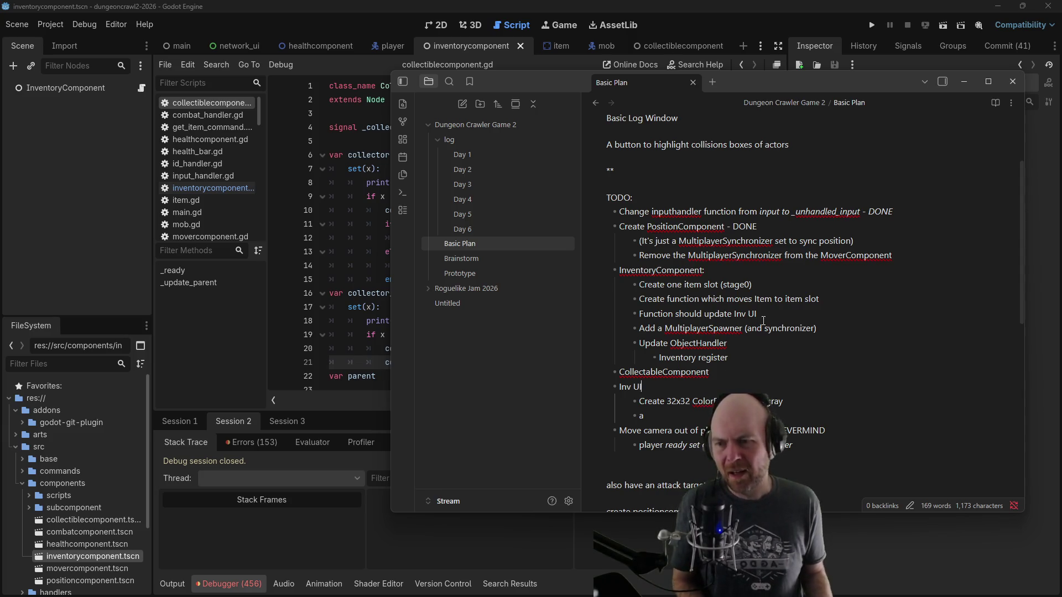
pyautogui.click(757, 287)
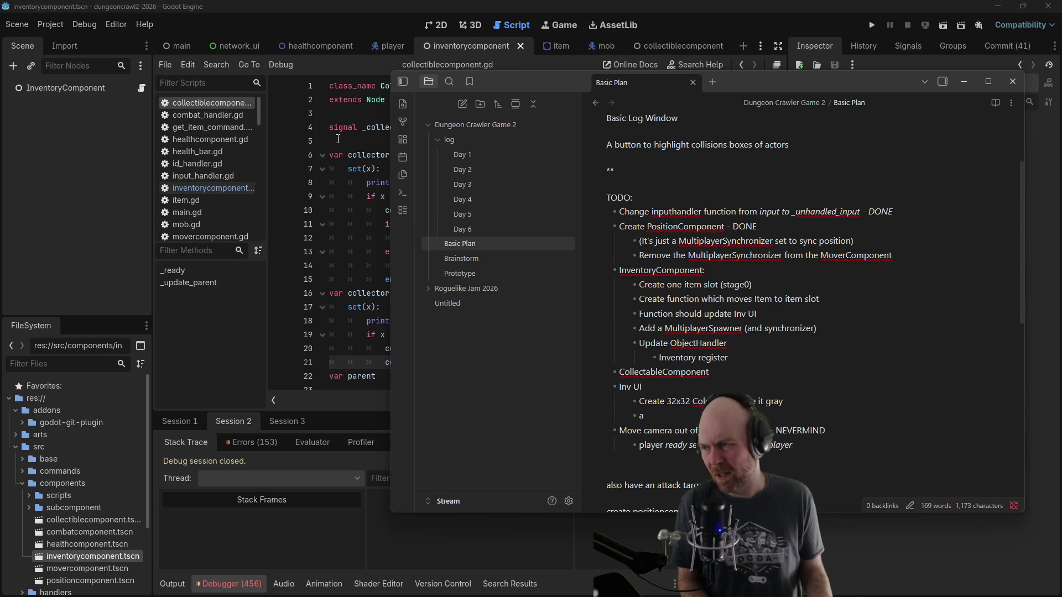
pyautogui.click(228, 190)
pyautogui.press('Up')
pyautogui.press('Up')
pyautogui.press('Up')
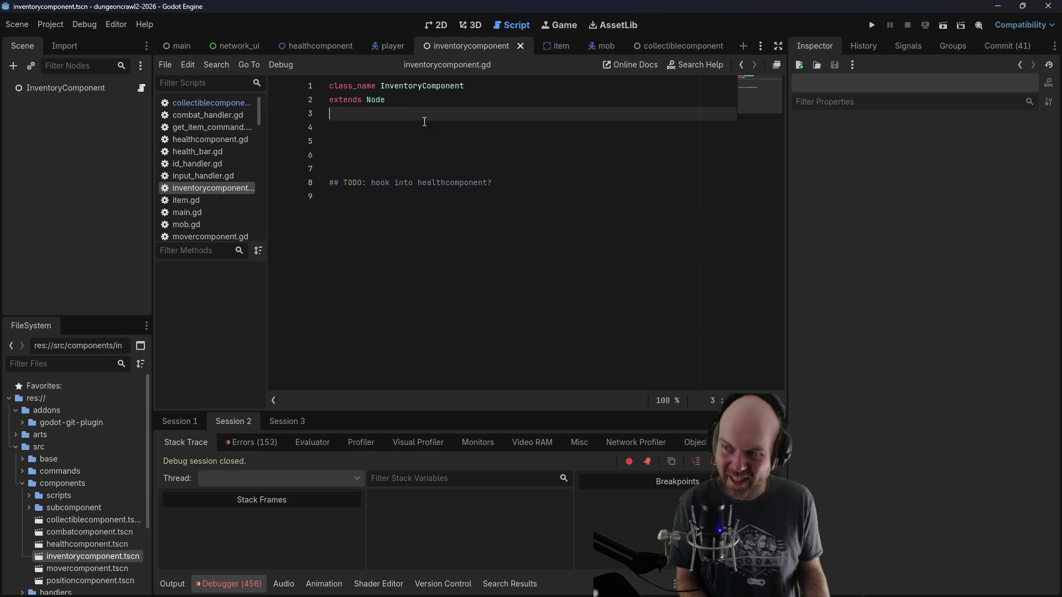
# Step: Declare var item_slot : Item on line 4 of inventorycomponent.gd
pyautogui.click(422, 126)
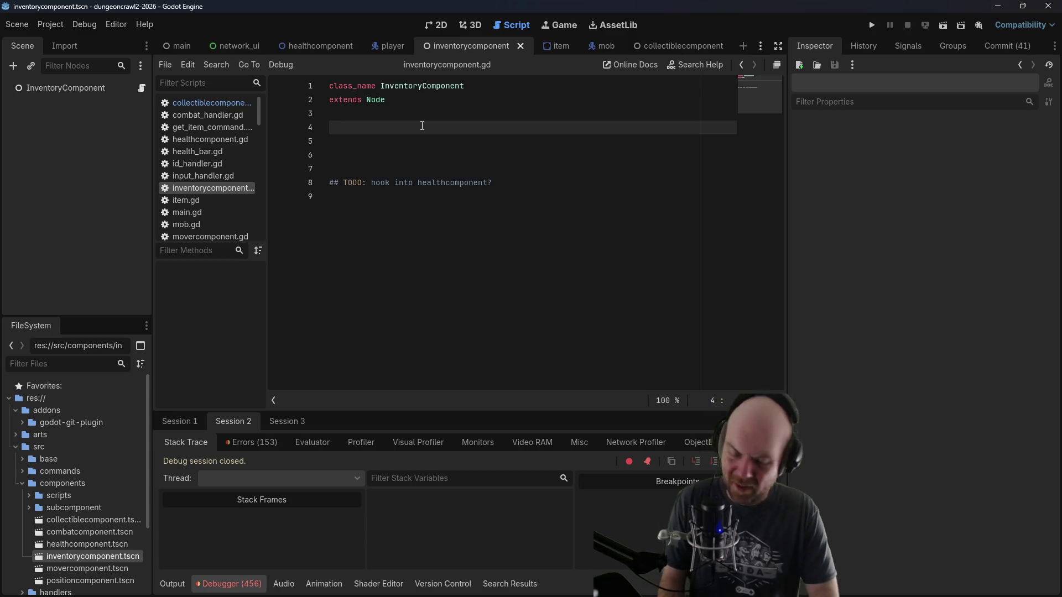
pyautogui.write('va')
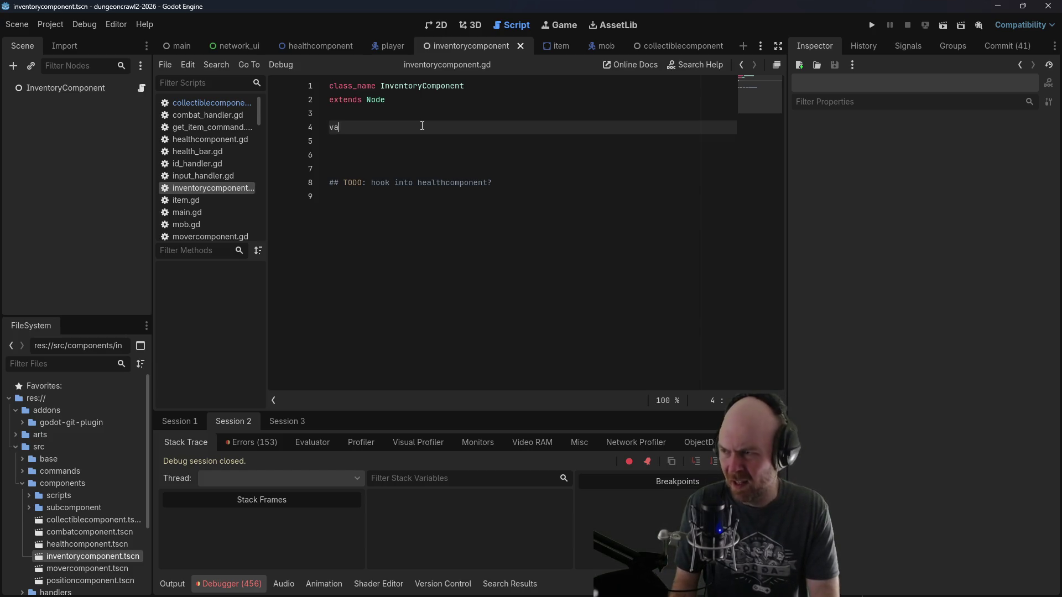
pyautogui.write('r item_slot ')
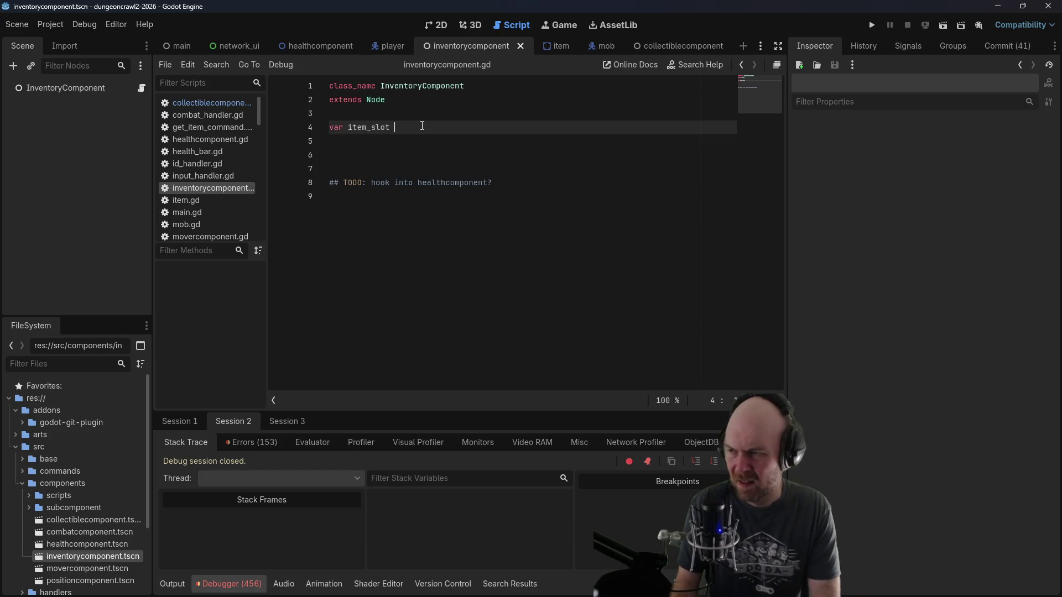
pyautogui.write(': Item')
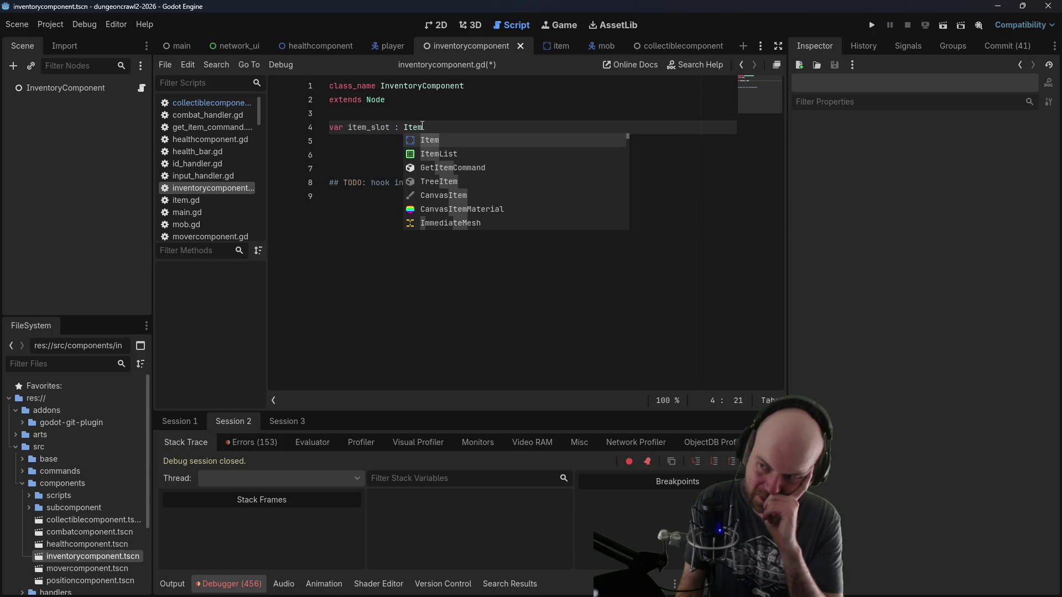
pyautogui.press('Up')
pyautogui.press('Down')
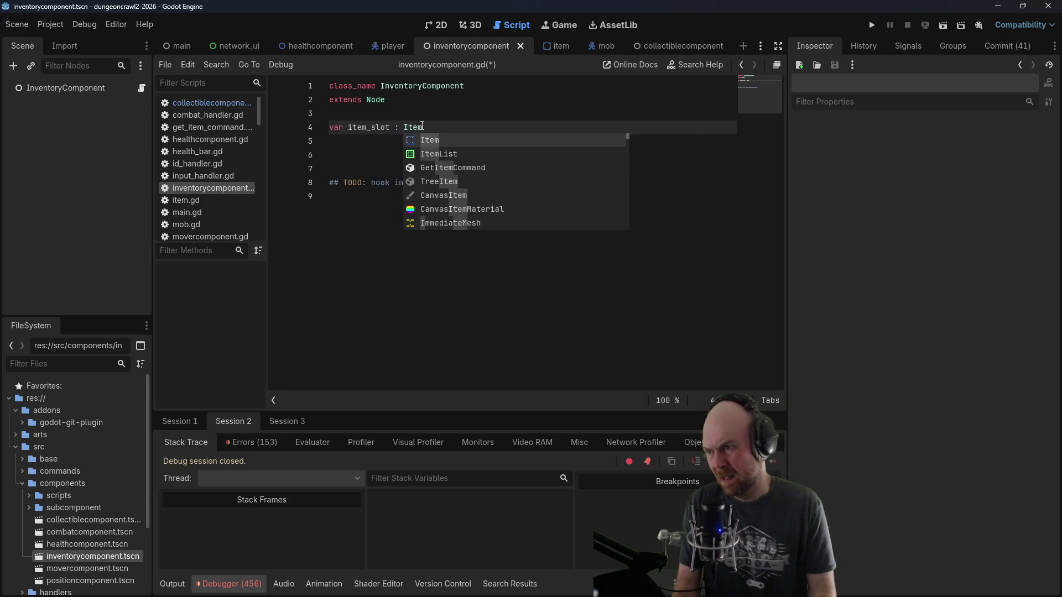
pyautogui.press('Escape')
pyautogui.press('Return')
pyautogui.click(422, 127)
pyautogui.press('Down')
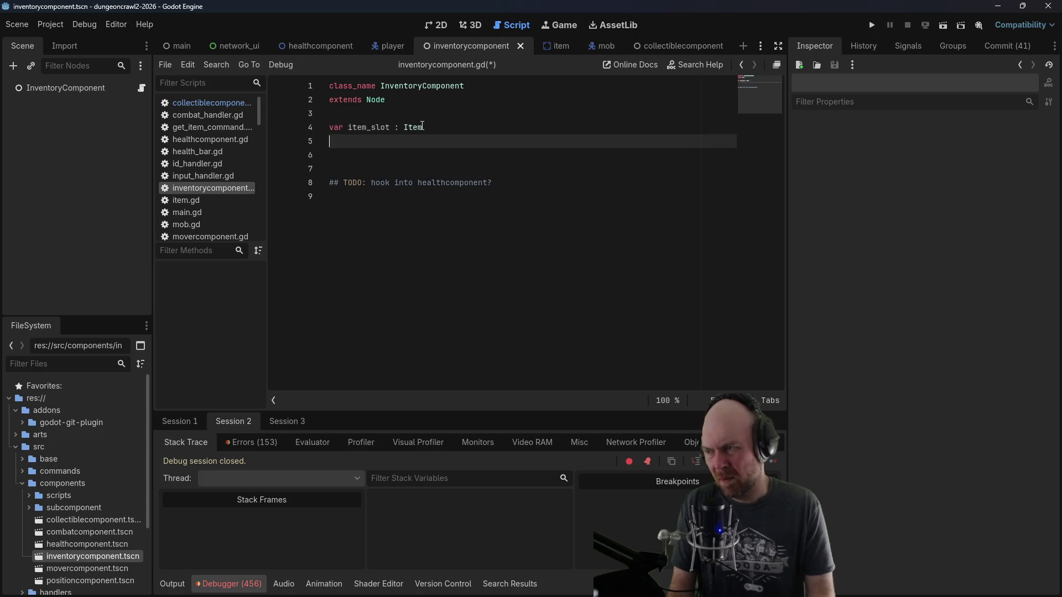
# Step: Add a parent variable below item_slot and a blank line before the TODO comment
pyautogui.write('aren')
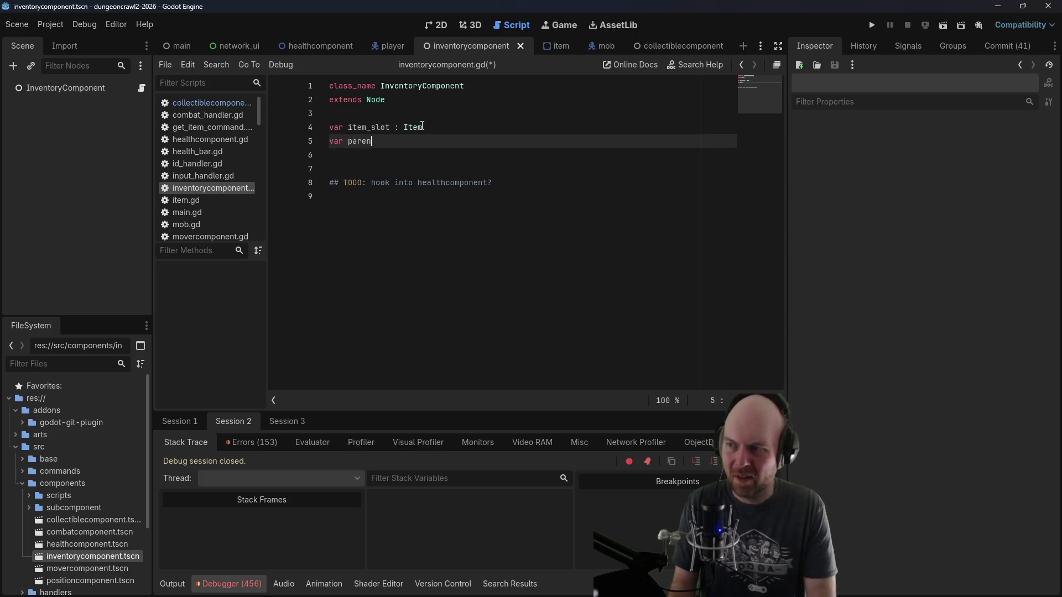
pyautogui.press('Down')
pyautogui.press('Down')
pyautogui.press('Return')
pyautogui.press('Up')
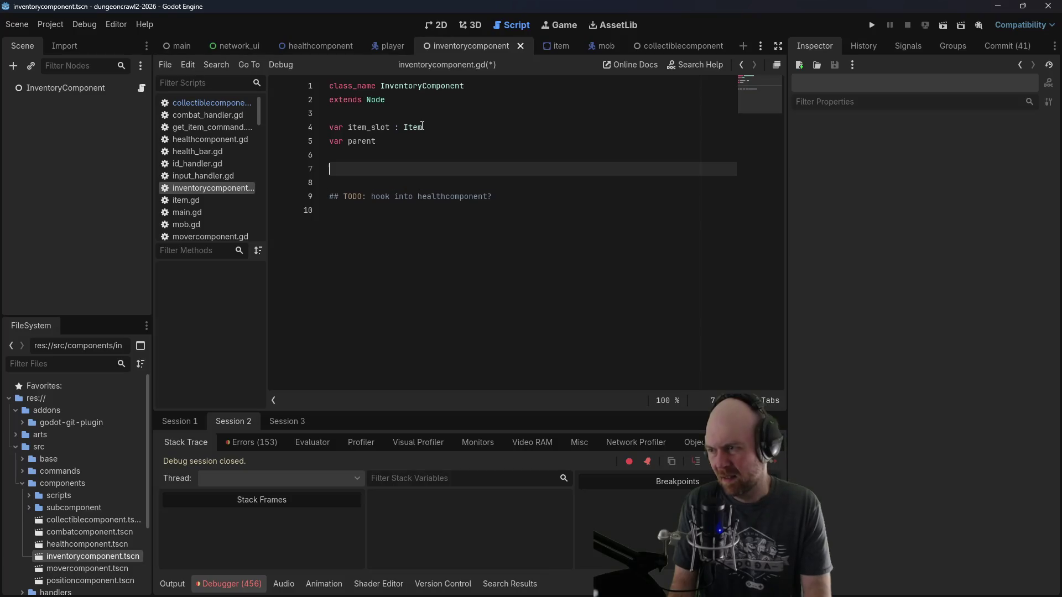
# Step: Add an empty func _ready(): with an indented body
pyautogui.write('func _r')
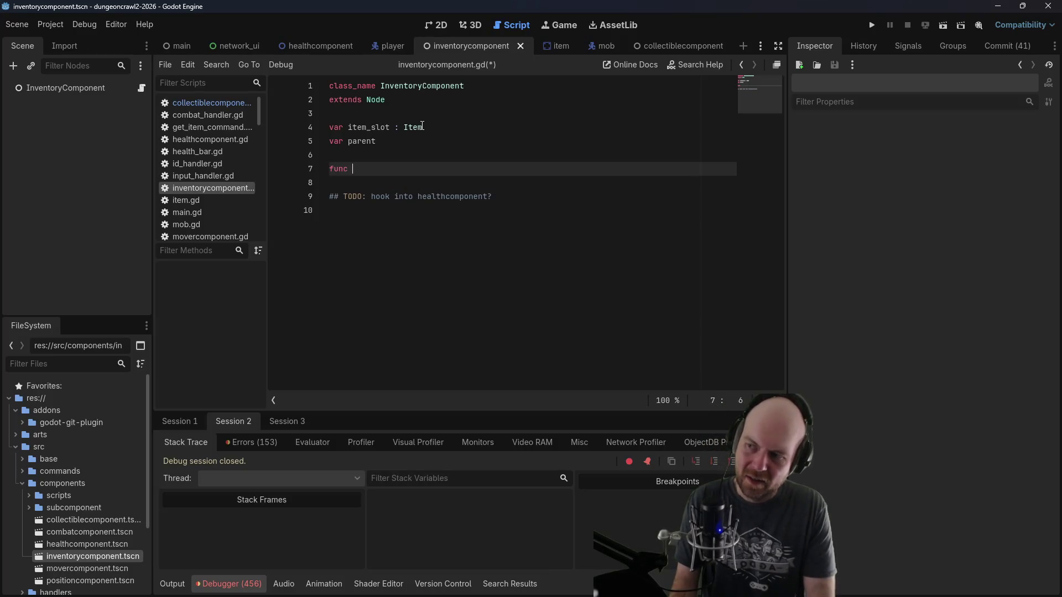
pyautogui.press('Return')
pyautogui.write(':')
pyautogui.press('Return')
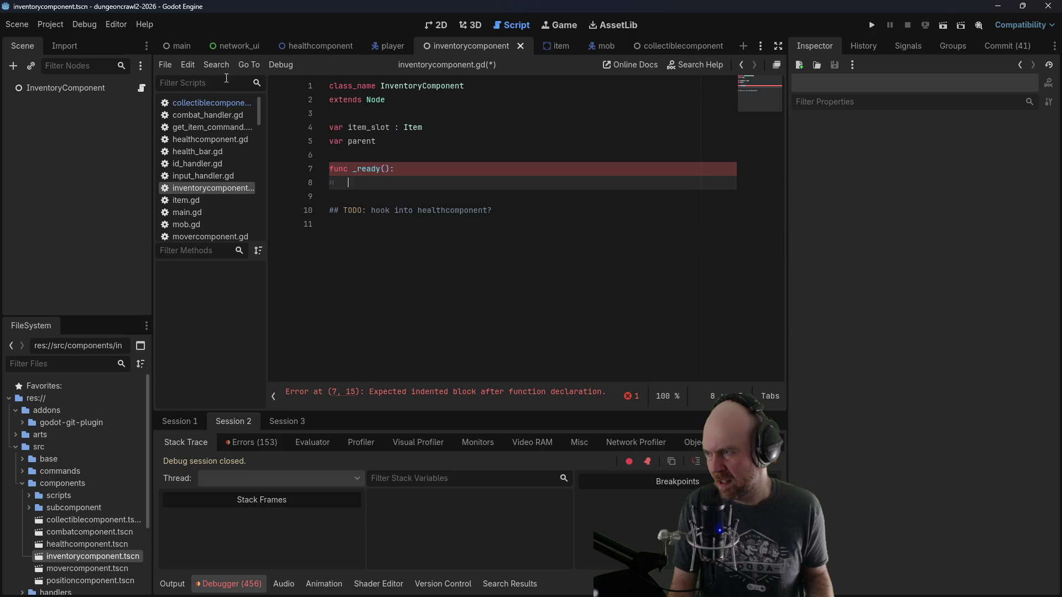
pyautogui.click(212, 103)
# Step: Copy the commented _ready function from collectiblecomponent.gd
pyautogui.scroll(-4, 448, 172)
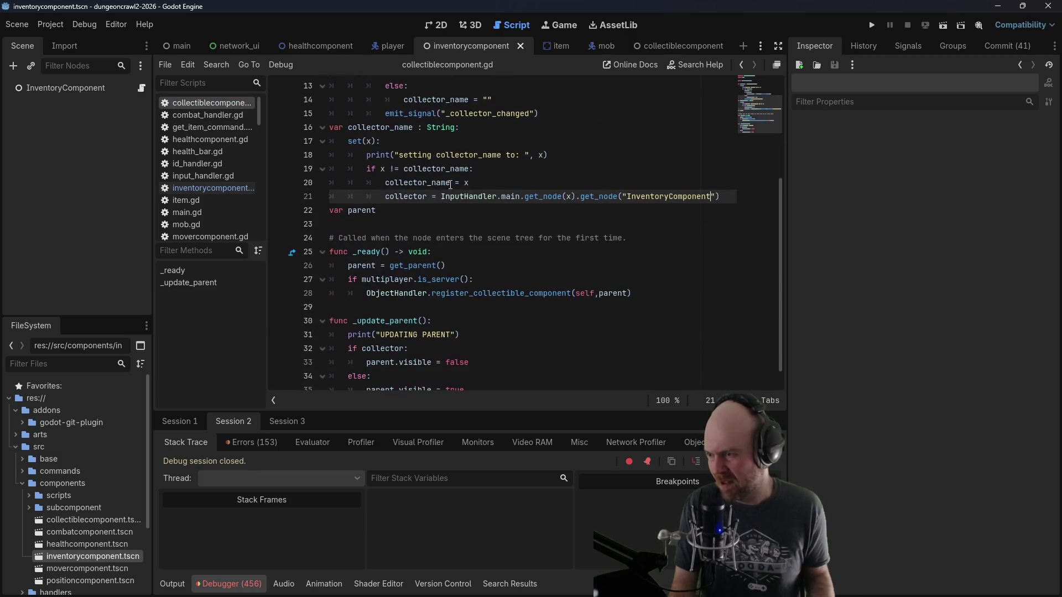
pyautogui.moveTo(632, 294); pyautogui.dragTo(310, 274)
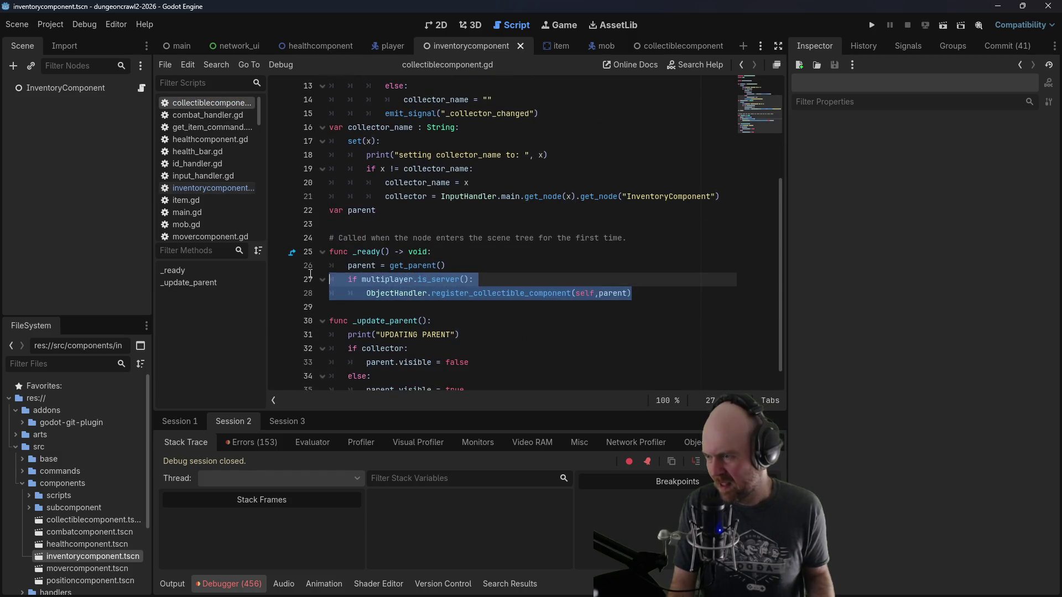
pyautogui.moveTo(632, 293)
pyautogui.mouseDown()
pyautogui.moveTo(450, 292)
pyautogui.moveTo(268, 252)
pyautogui.moveTo(271, 242)
pyautogui.mouseUp()
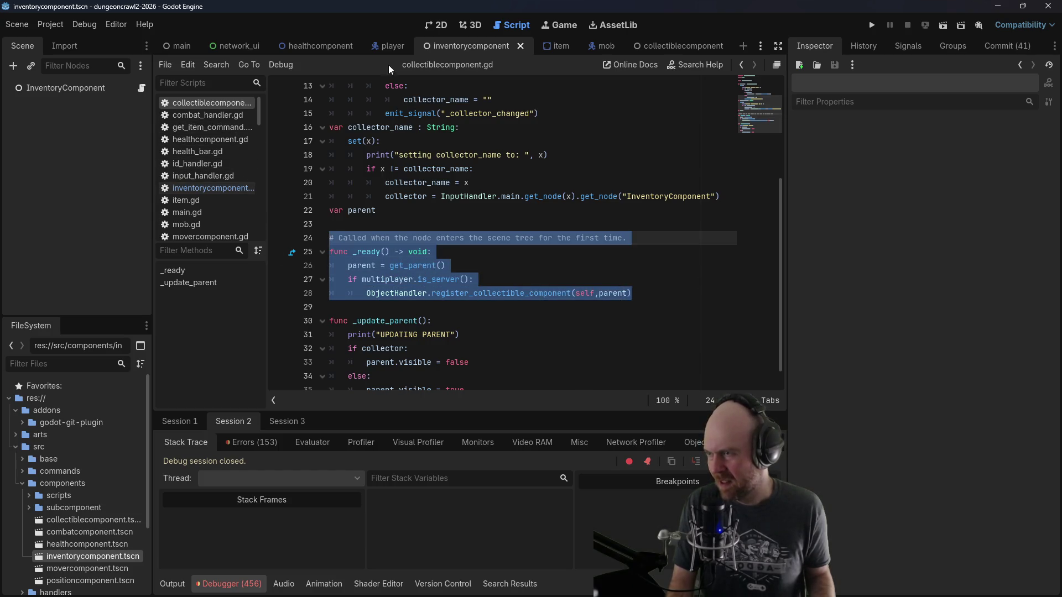
# Step: Paste it over the inventorycomponent.gd _ready stub, call register_inventory_component instead, and save
pyautogui.click(191, 188)
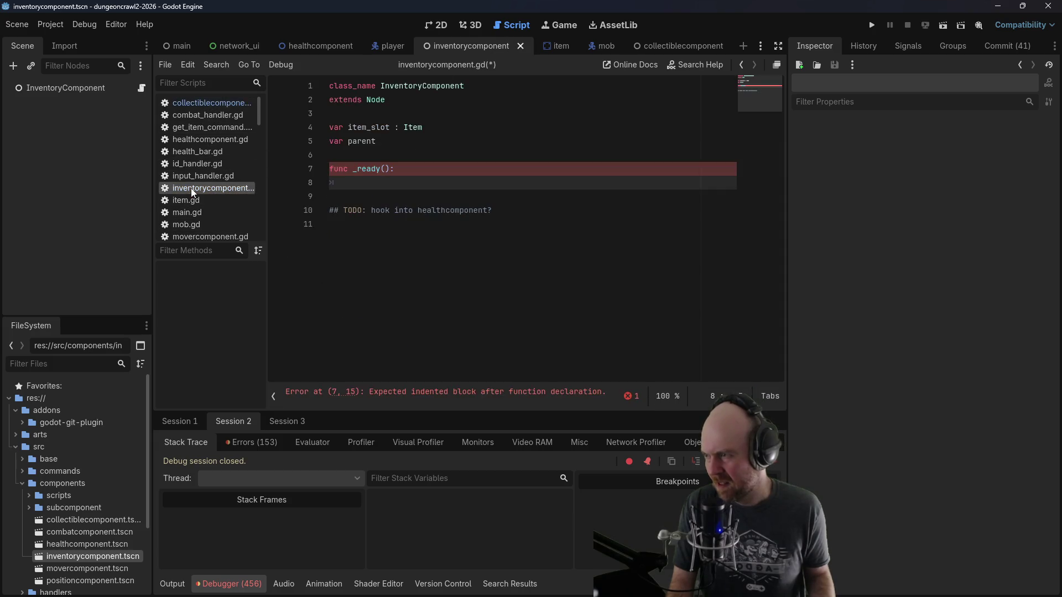
pyautogui.moveTo(407, 184); pyautogui.dragTo(296, 171)
pyautogui.write('# Called when the node enters the scene tree for the first time. func _ready() -> void: \tparent = get_parent() \tif multiplayer.is_server(): \t\tObjectHandler.register_collectible_component(self,parent)')
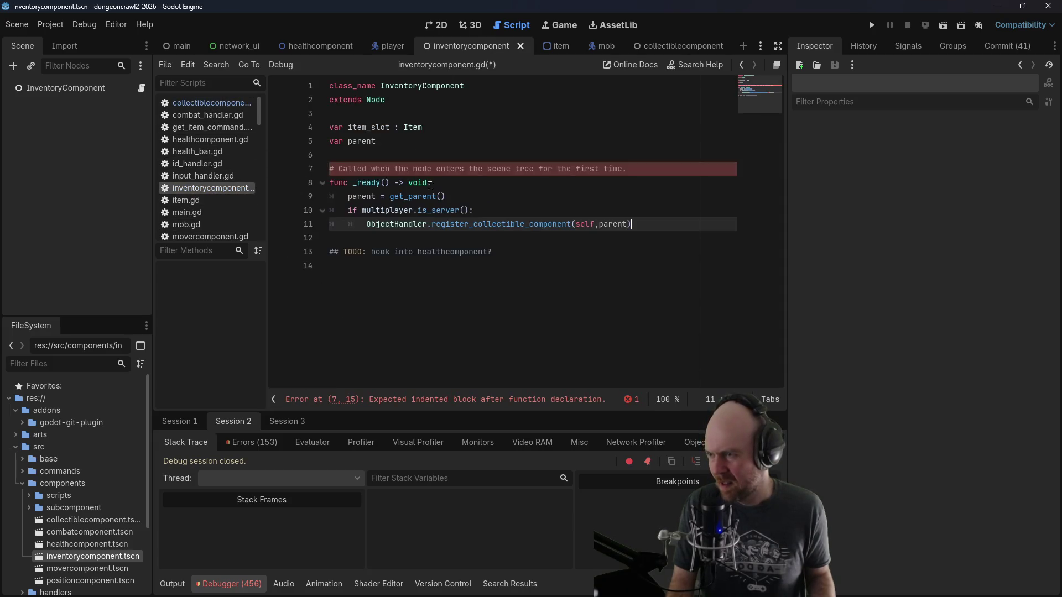
pyautogui.click(440, 197)
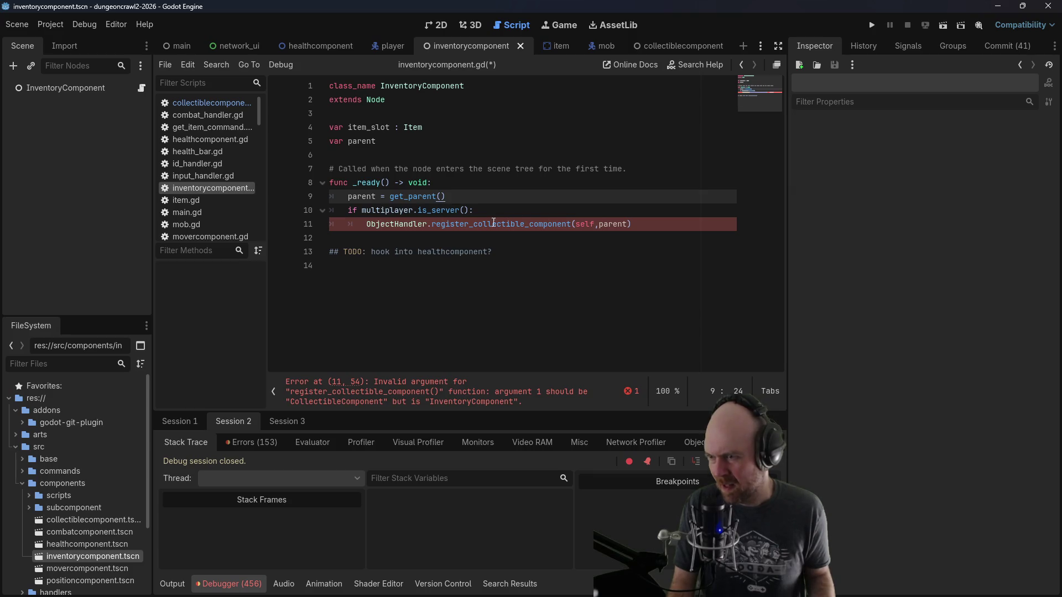
pyautogui.moveTo(473, 224); pyautogui.dragTo(524, 221)
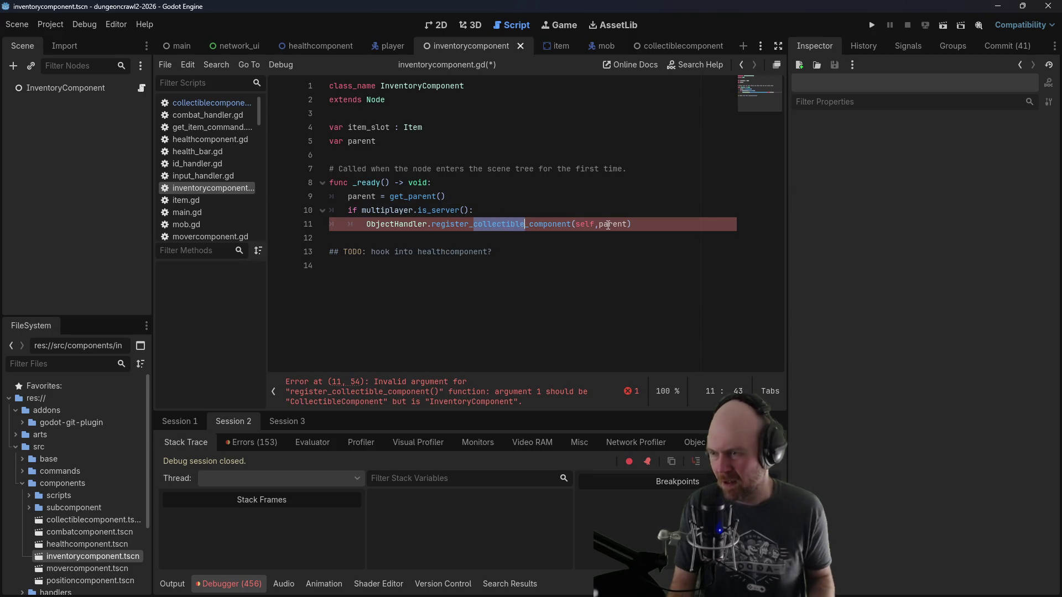
pyautogui.write('inventory')
pyautogui.hotkey('ctrl', 's')
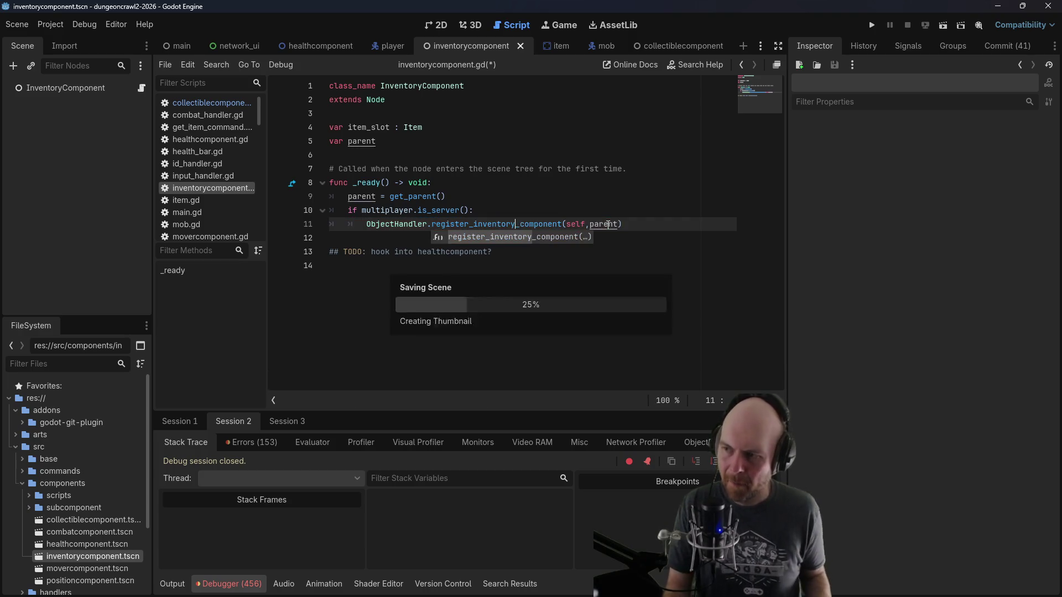
pyautogui.click(627, 181)
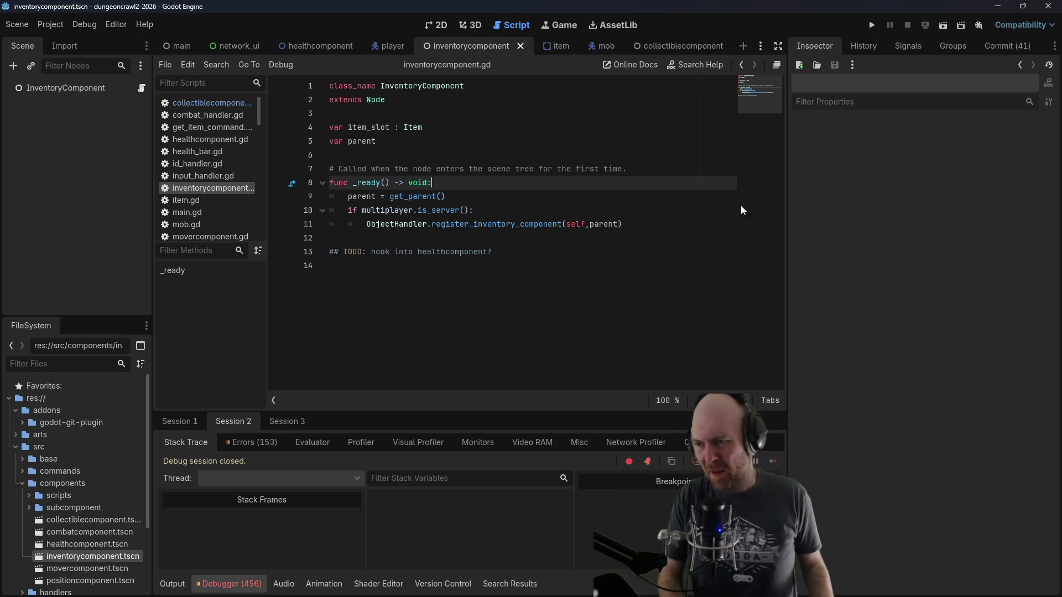
# Step: Add func get_item(item_param): with body item_slot = item_param below _ready, and save
pyautogui.click(571, 238)
pyautogui.press('Return')
pyautogui.press('Return')
pyautogui.press('Up')
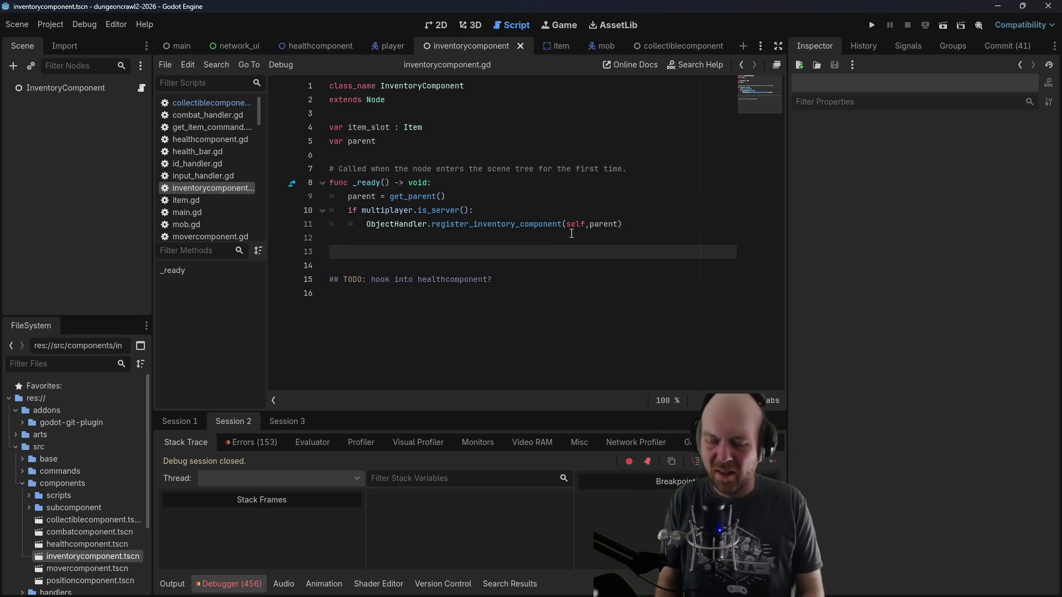
pyautogui.write('func get_item(')
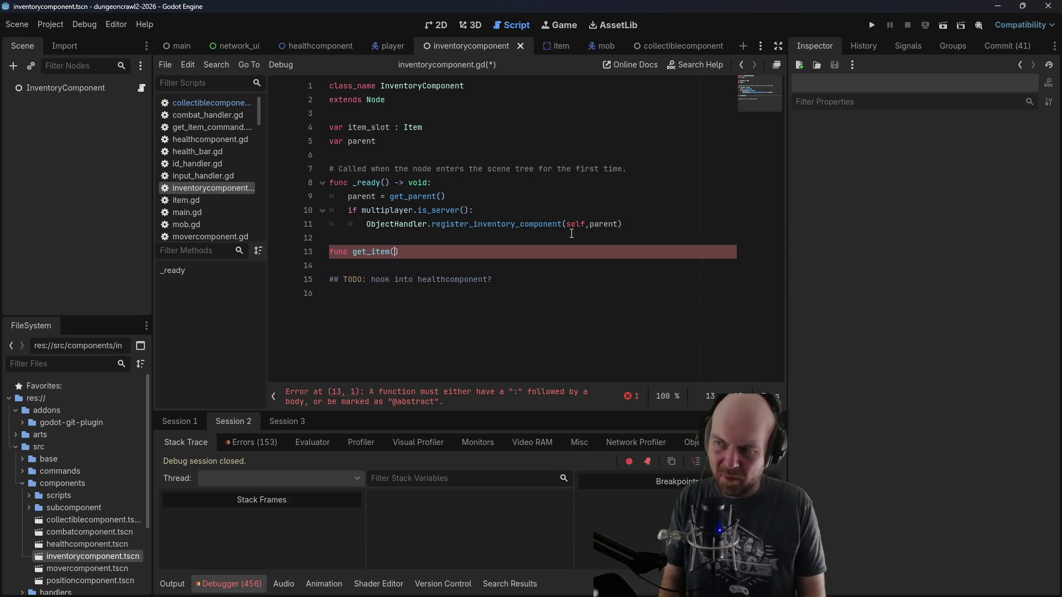
pyautogui.write('item')
pyautogui.write('_param):')
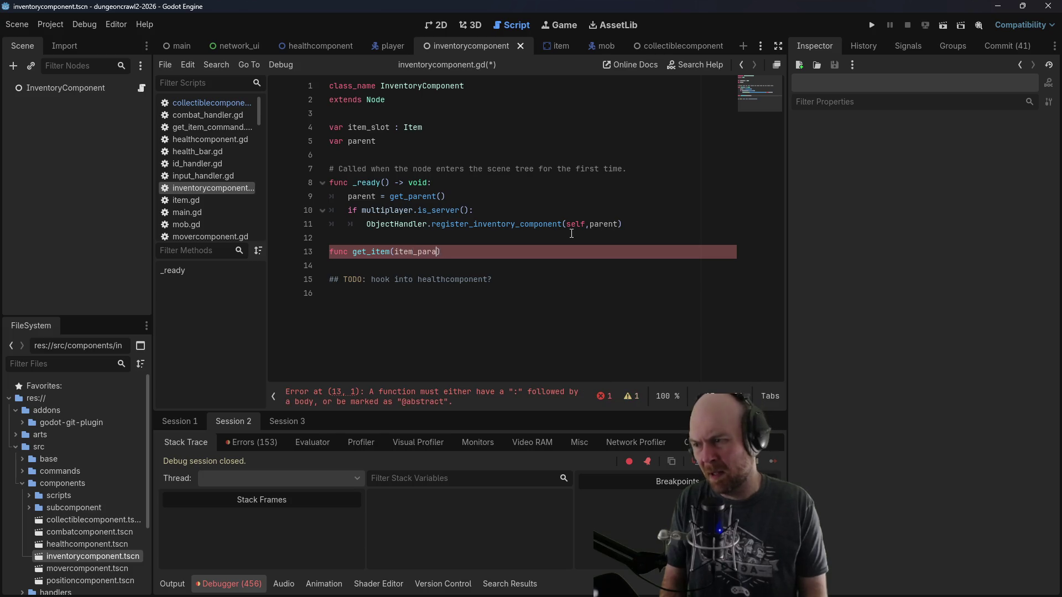
pyautogui.press('Return')
pyautogui.write('item_s')
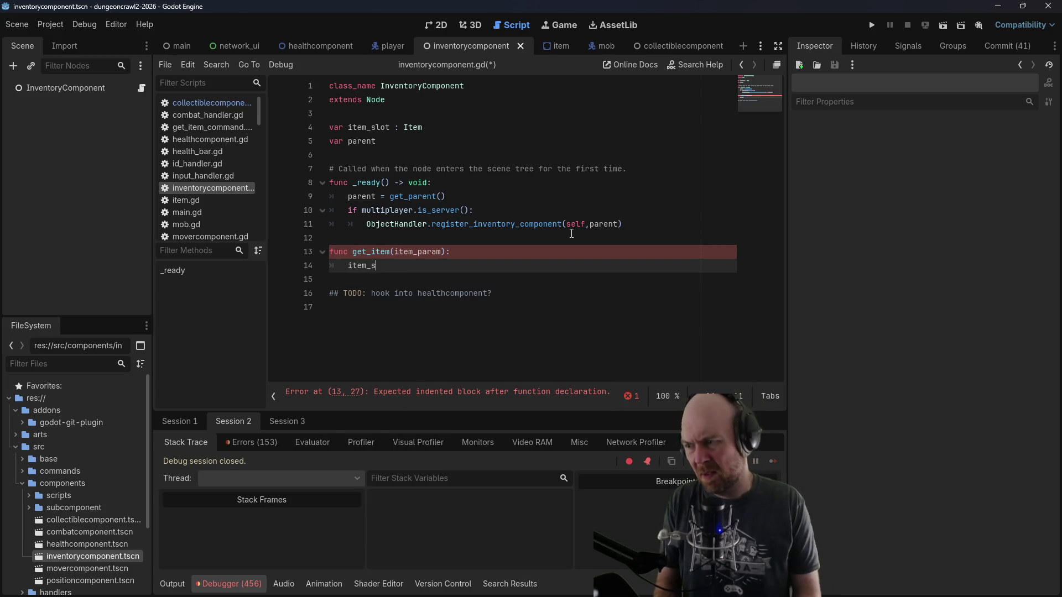
pyautogui.press('BackSpace')
pyautogui.press('BackSpace')
pyautogui.press('BackSpace')
pyautogui.write('t')
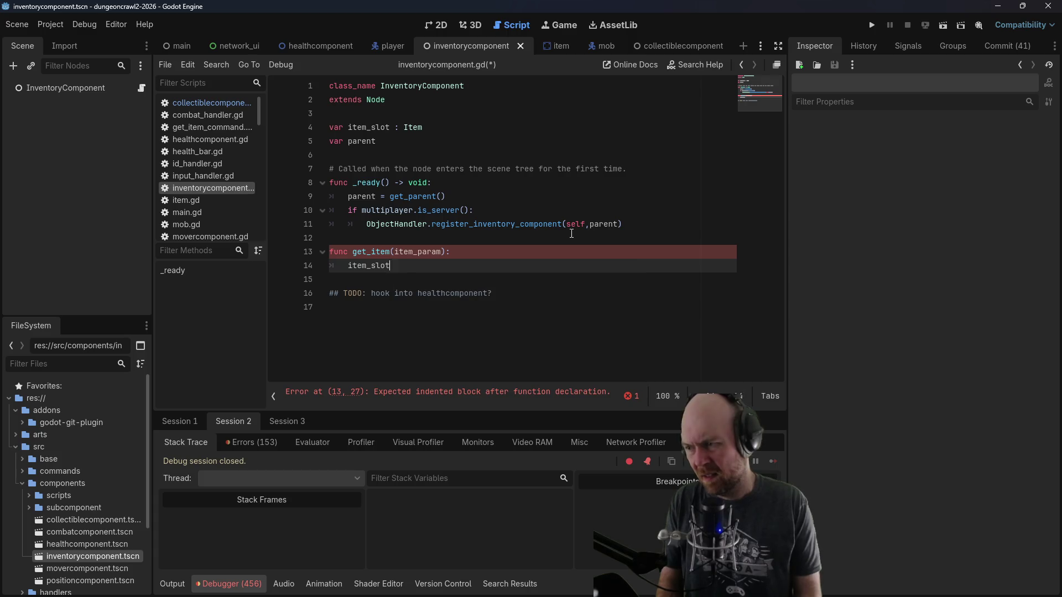
pyautogui.write(' = item_param')
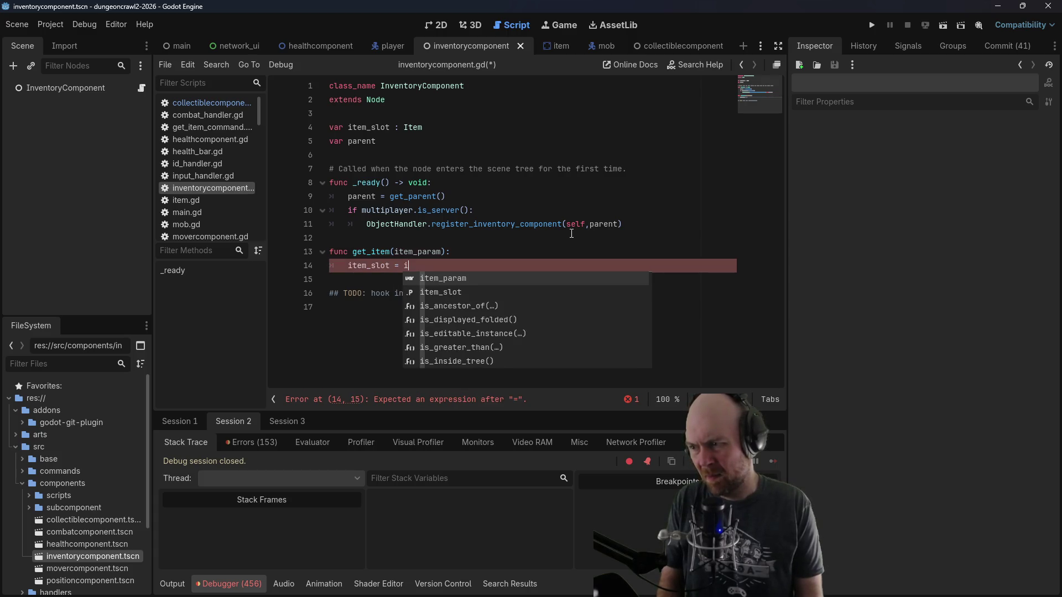
pyautogui.hotkey('ctrl', 's')
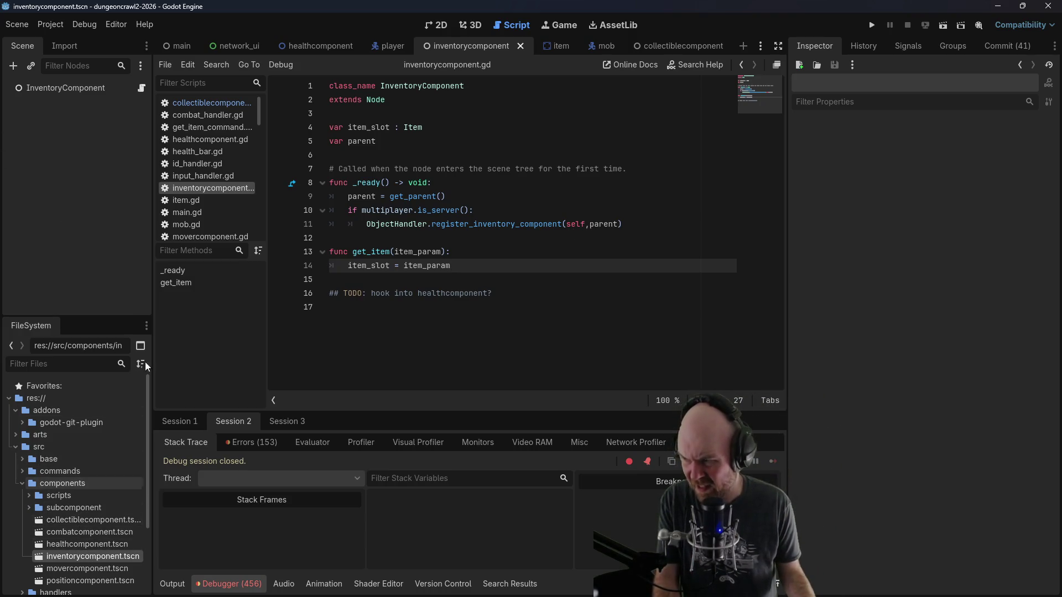
pyautogui.scroll(-5, 208, 202)
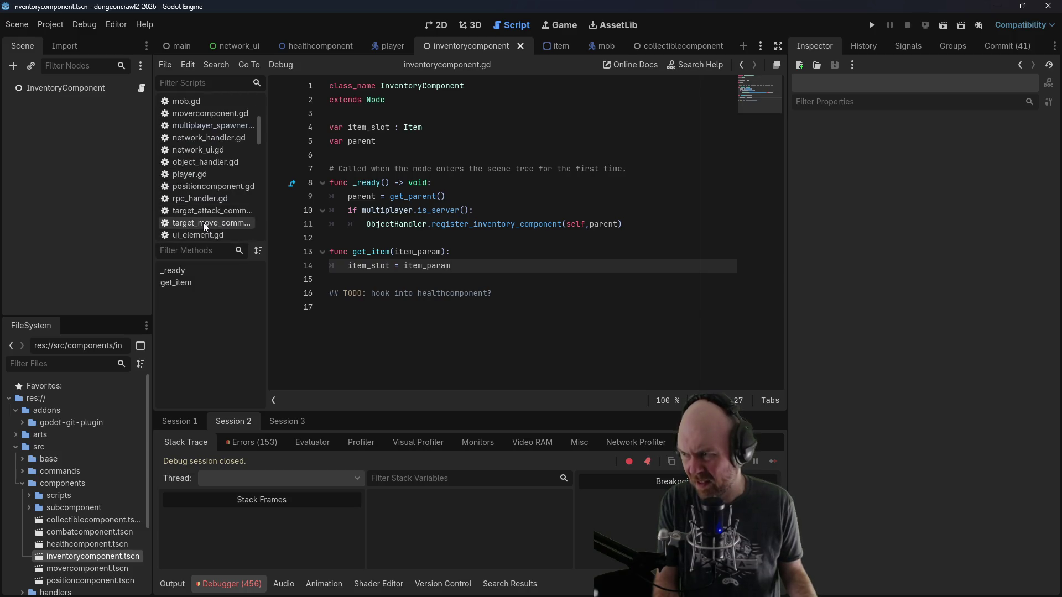
# Step: Delete the "player inv is: " print line from move_item in rpc_handler.gd
pyautogui.click(201, 199)
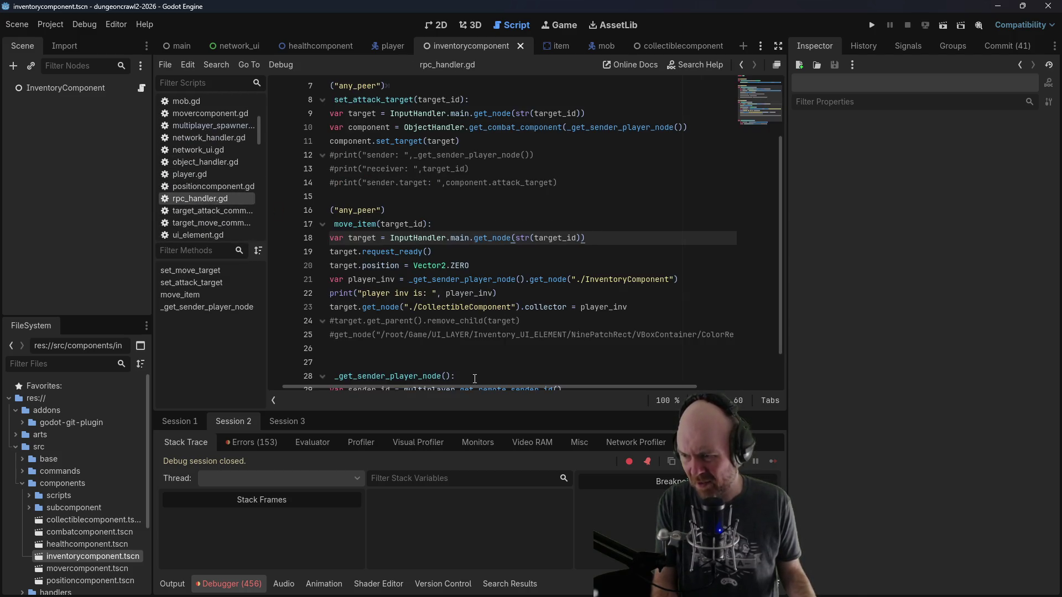
pyautogui.moveTo(476, 387); pyautogui.dragTo(423, 387)
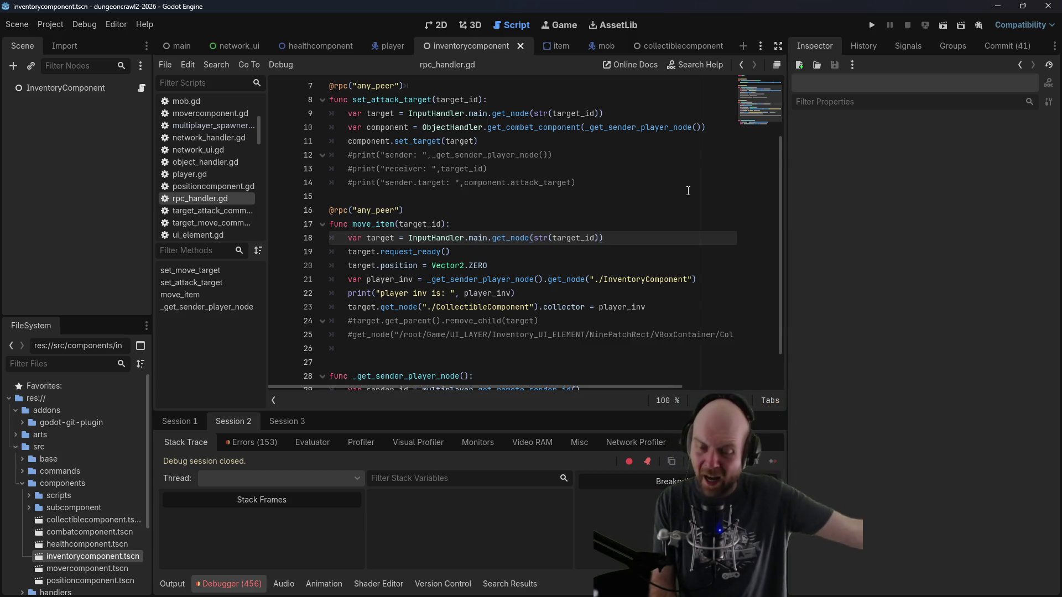
pyautogui.click(549, 294)
pyautogui.moveTo(558, 274)
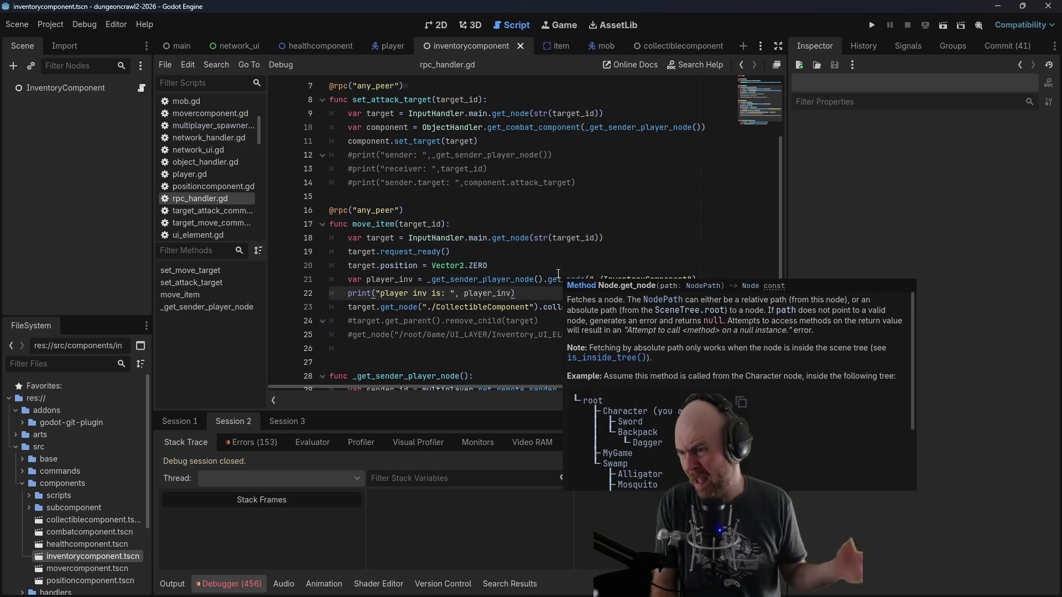
pyautogui.moveTo(516, 293); pyautogui.dragTo(318, 292)
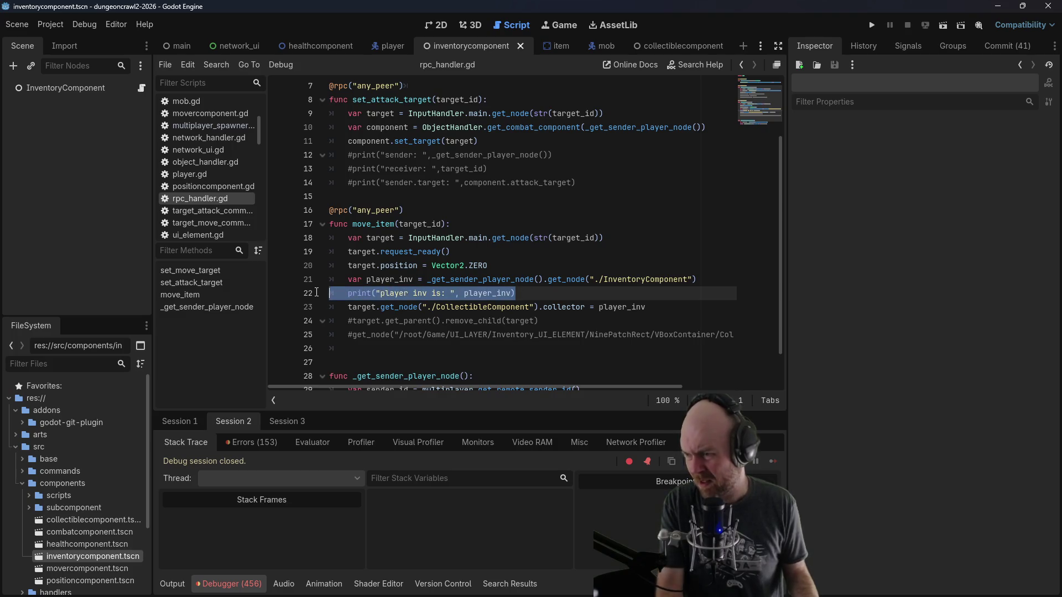
pyautogui.press('BackSpace')
pyautogui.press('BackSpace')
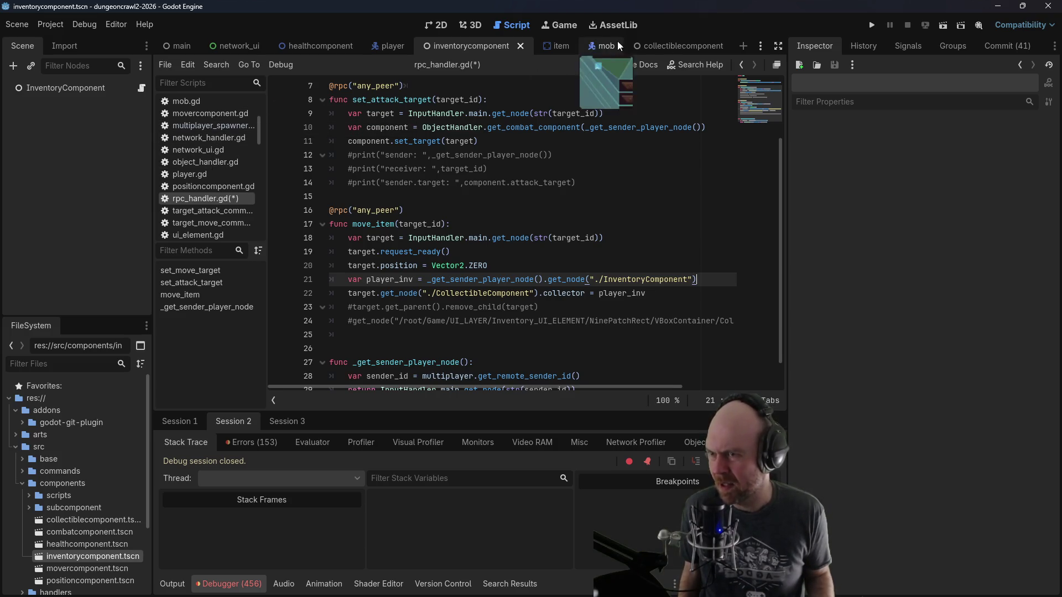
pyautogui.scroll(5, 202, 104)
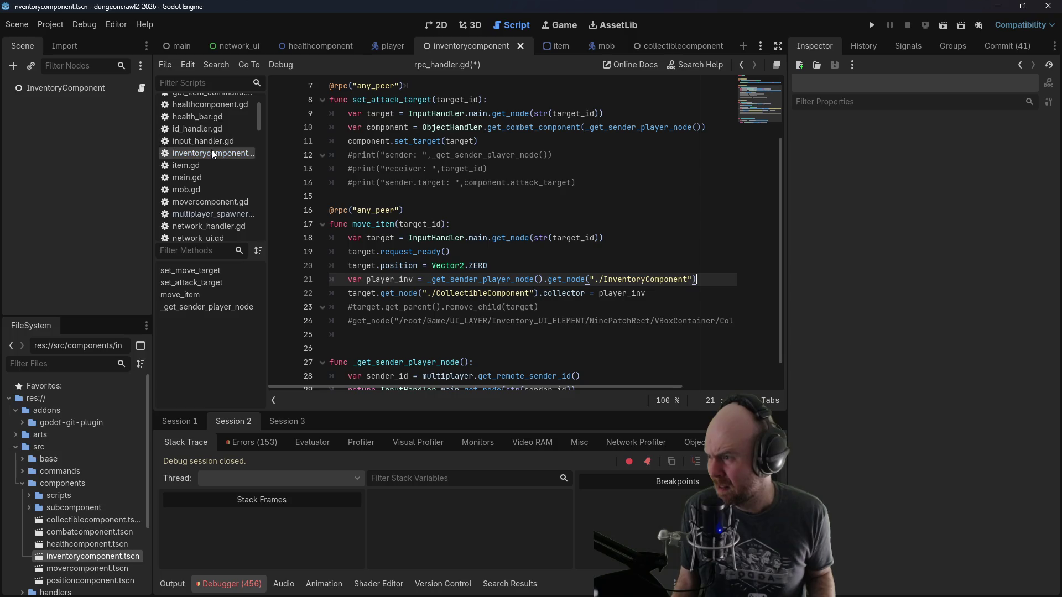
pyautogui.click(211, 151)
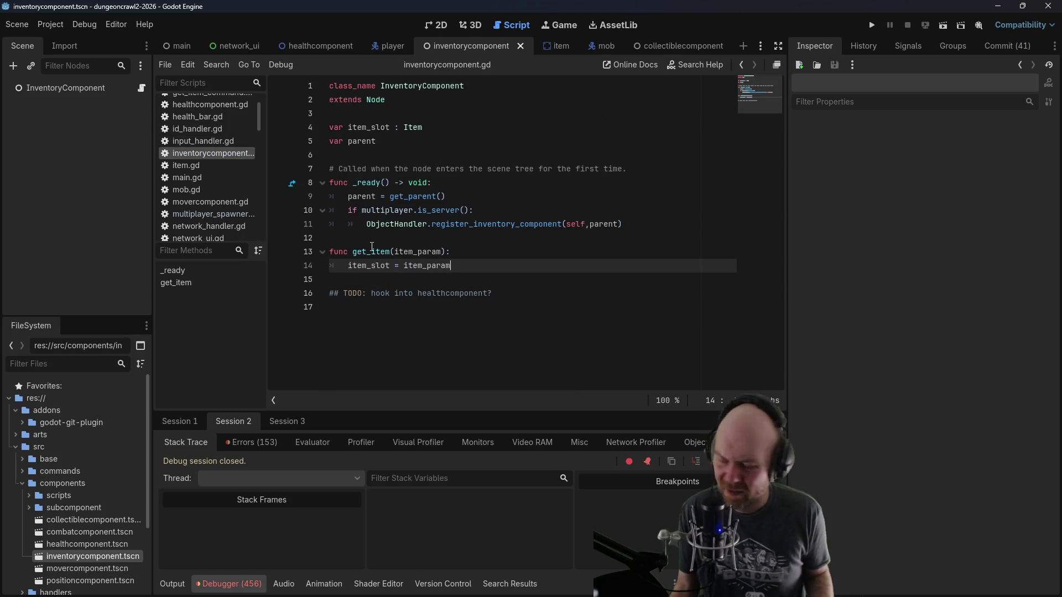
# Step: Rename get_item to add_item_to_inventory and save inventorycomponent.gd
pyautogui.moveTo(367, 252); pyautogui.dragTo(354, 252)
pyautogui.write('add')
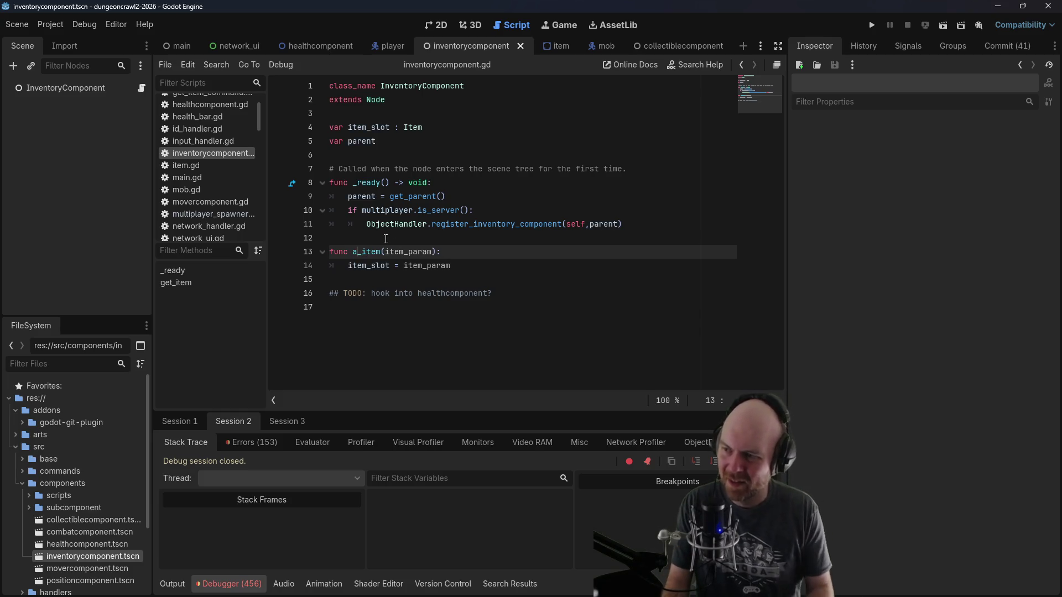
pyautogui.hotkey('ctrl', 'Right')
pyautogui.write('_to_inventory')
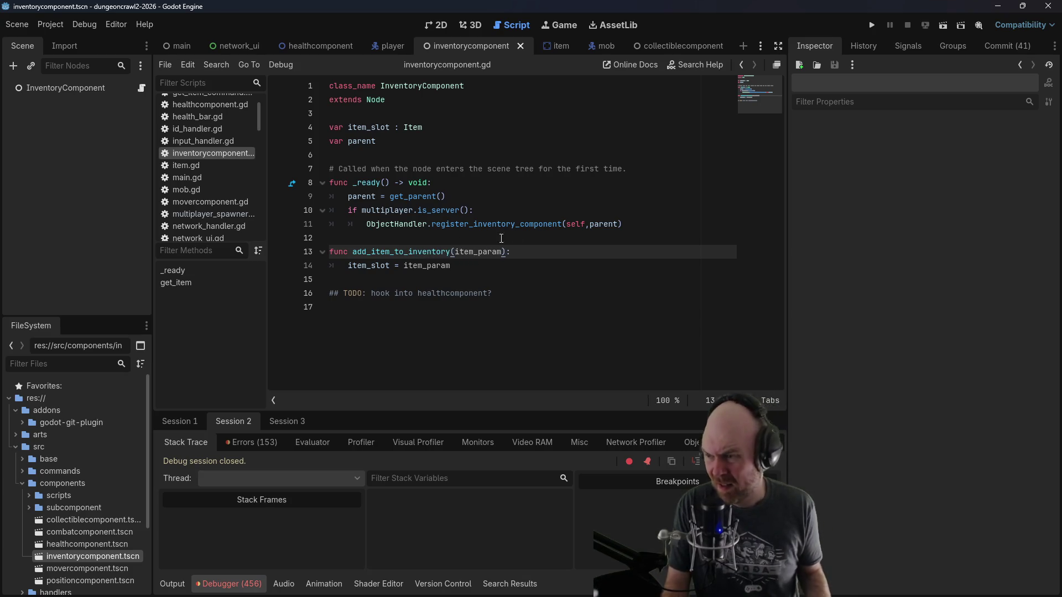
pyautogui.moveTo(450, 252); pyautogui.dragTo(352, 253)
pyautogui.hotkey('ctrl', 's')
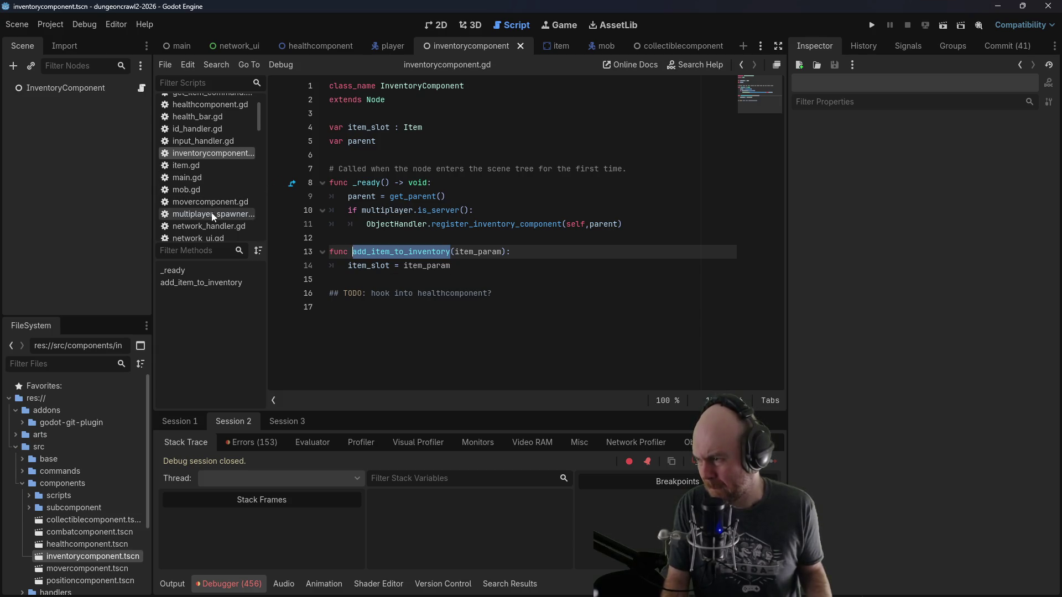
pyautogui.scroll(-1, 210, 216)
pyautogui.scroll(-2, 213, 220)
pyautogui.scroll(-3, 210, 224)
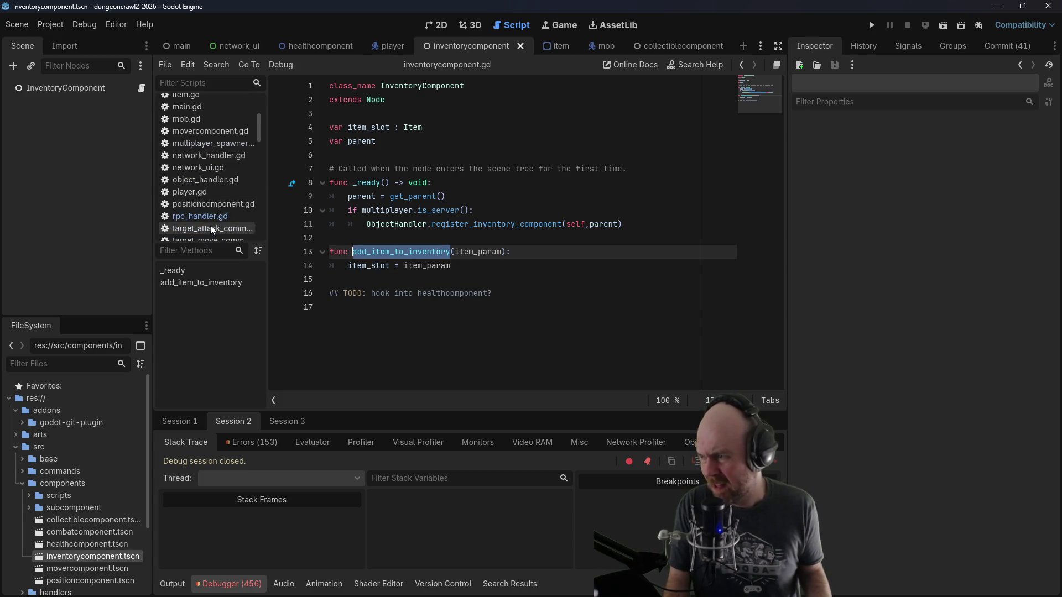
# Step: Add player_inv.add_item_to_inventory(target) after the player_inv line in move_item and save
pyautogui.click(208, 219)
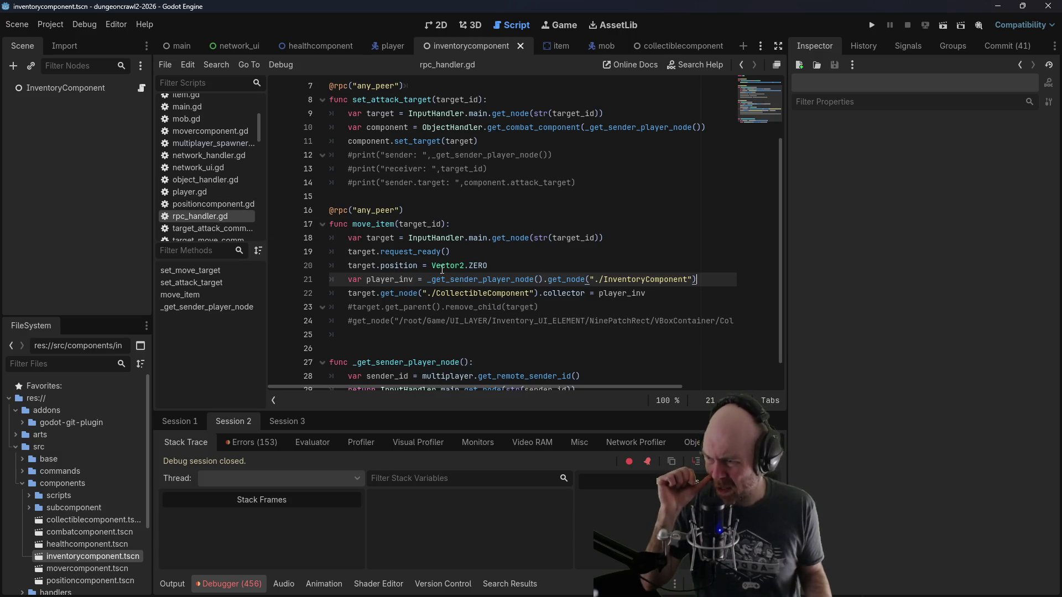
pyautogui.click(628, 243)
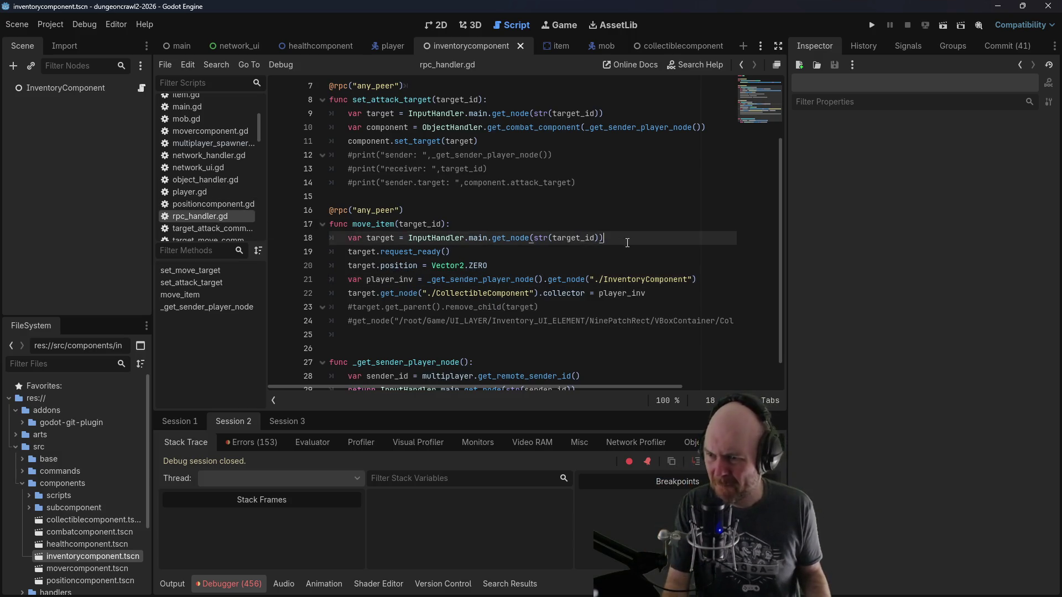
pyautogui.click(598, 260)
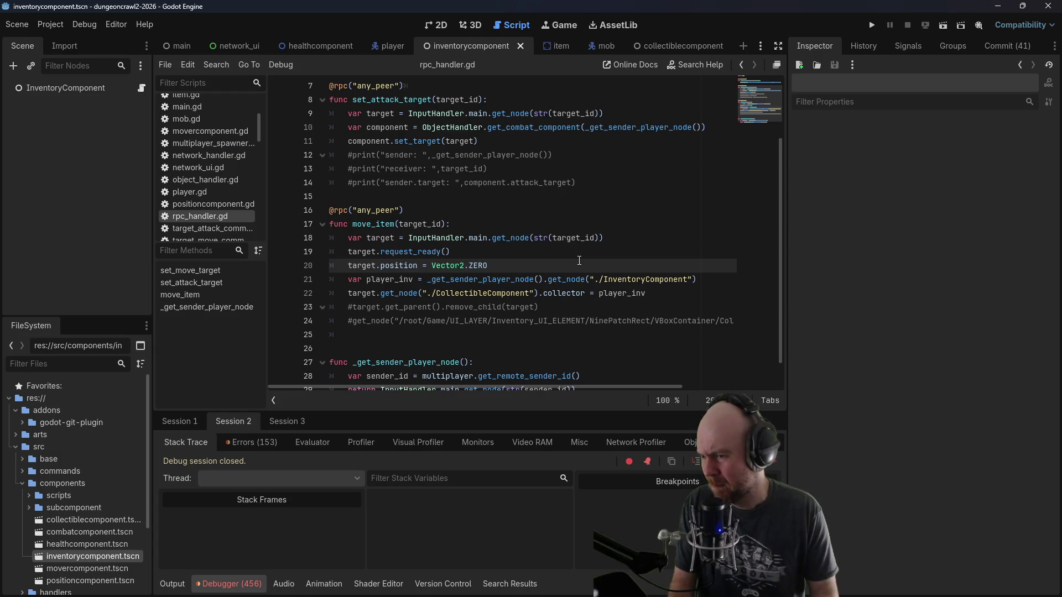
pyautogui.press('Down')
pyautogui.press('Down')
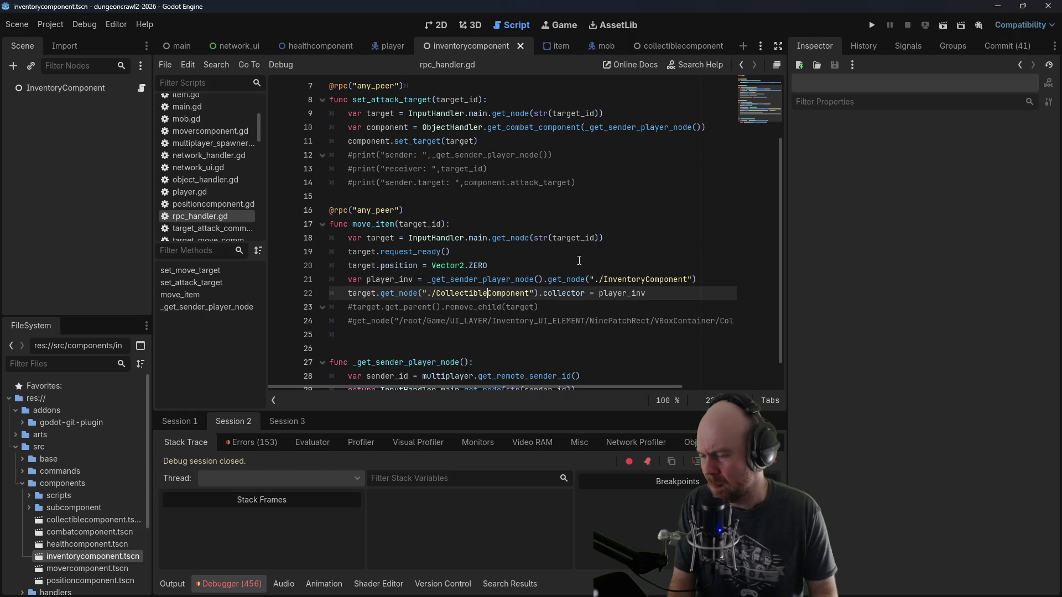
pyautogui.press('Up')
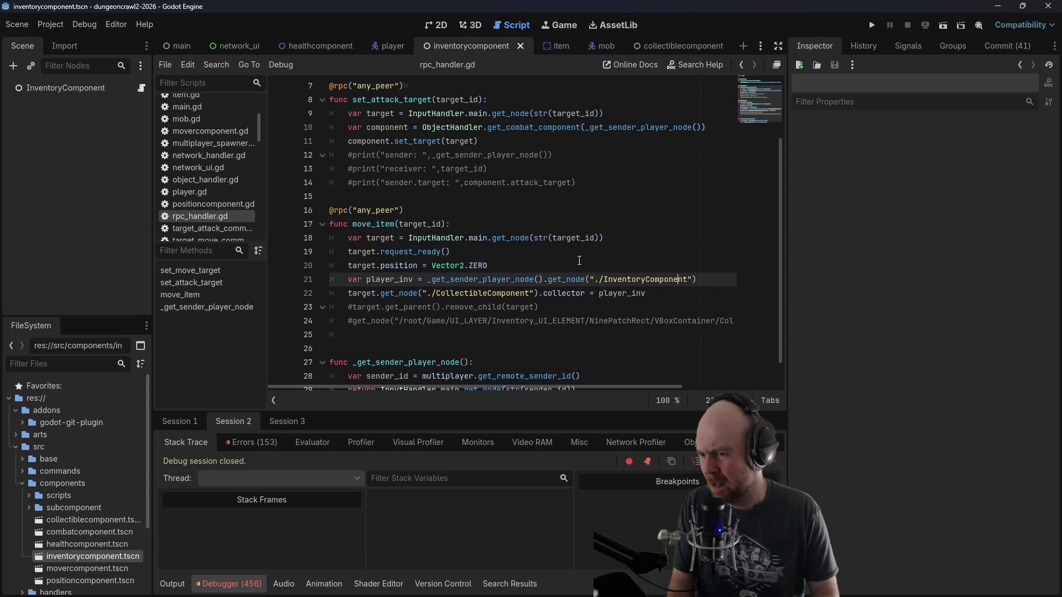
pyautogui.press('Return')
pyautogui.write('pla')
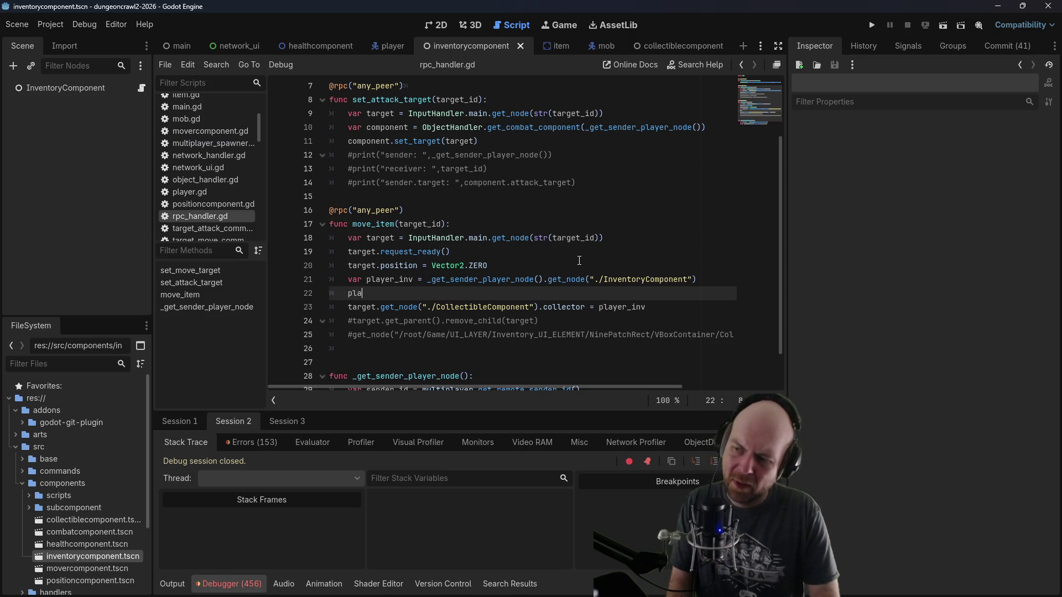
pyautogui.write('yer_inv.add_')
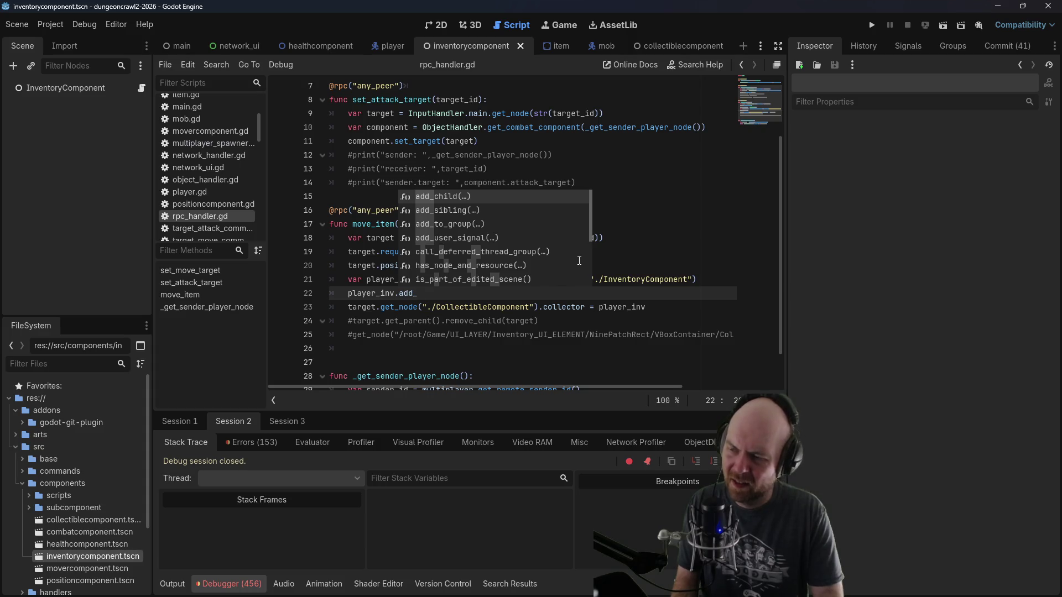
pyautogui.write('itemtem_to')
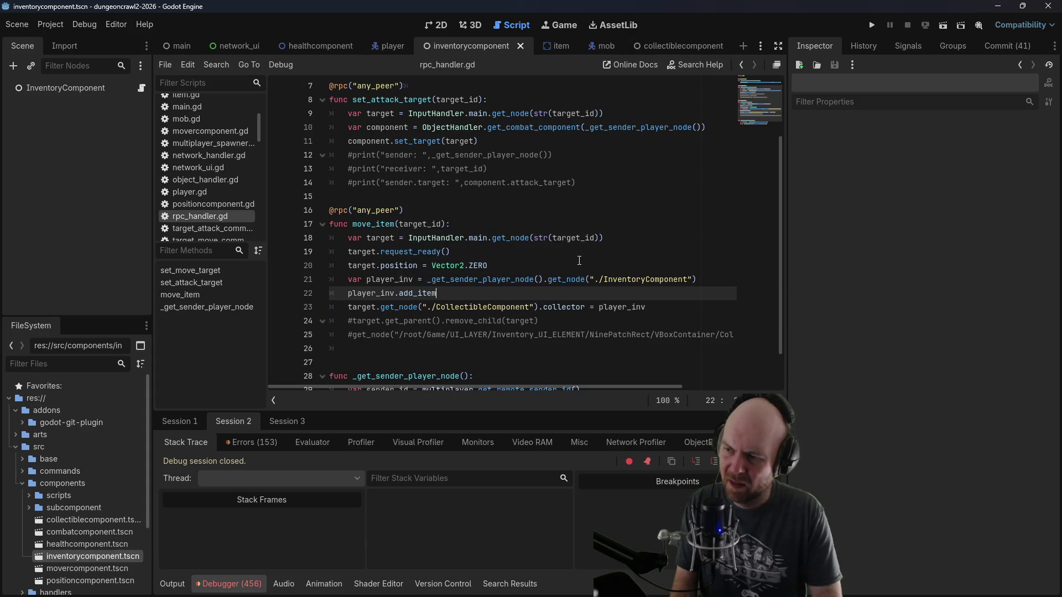
pyautogui.write('nventory(target')
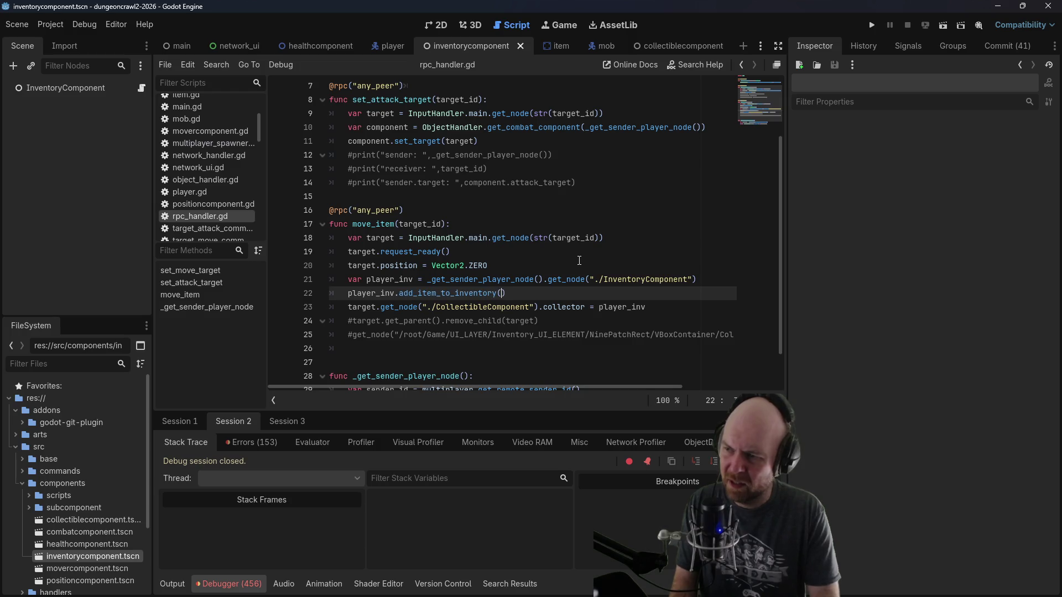
pyautogui.hotkey('ctrl', 's')
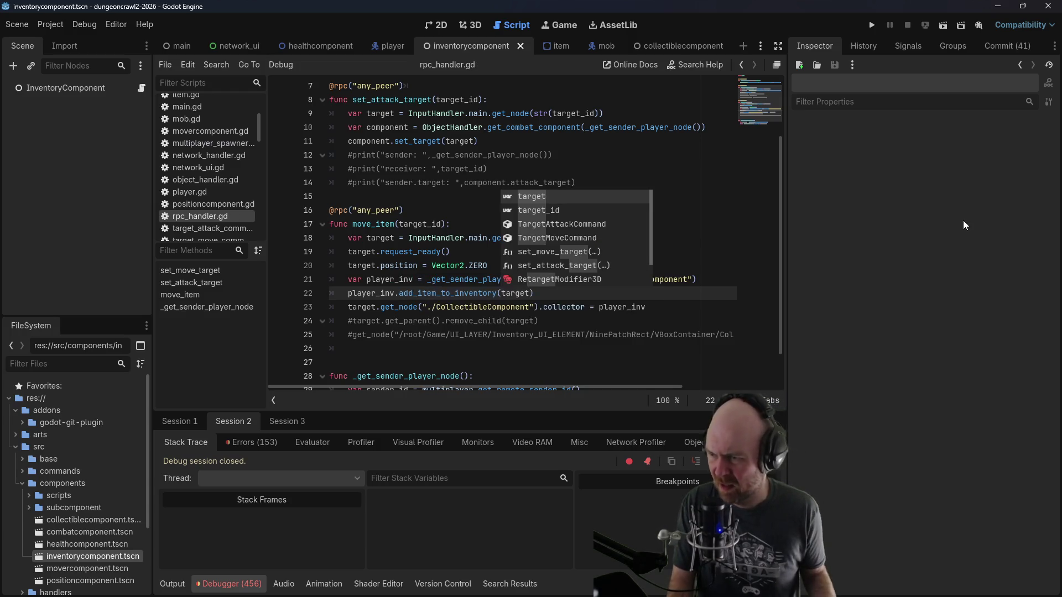
# Step: Move the collector assignment line up to follow line 20
pyautogui.click(602, 307)
pyautogui.keyDown('shift'); pyautogui.click(654, 296); pyautogui.keyUp('shift')
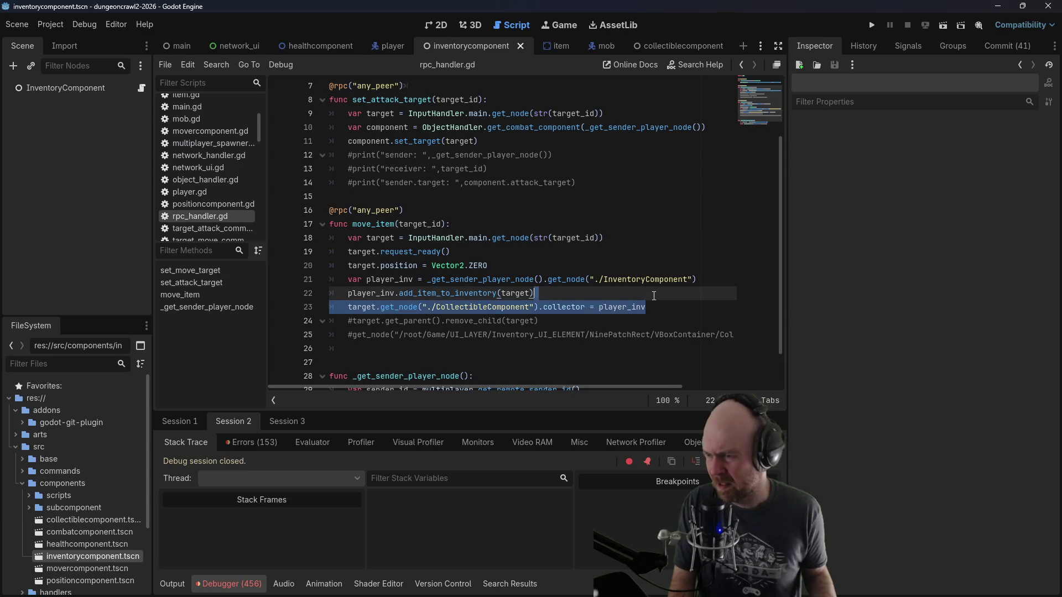
pyautogui.press('BackSpace')
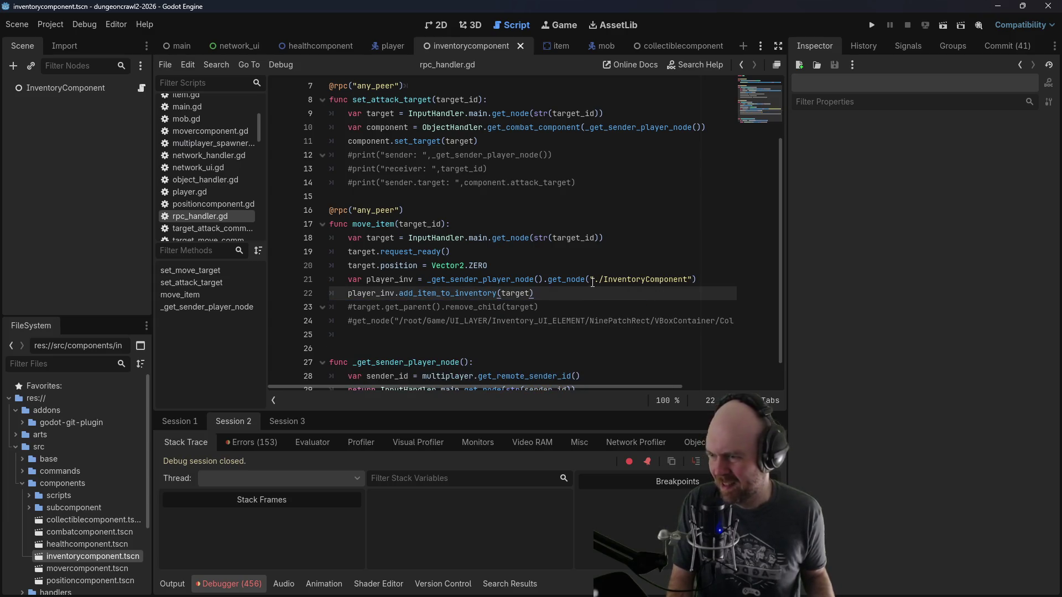
pyautogui.click(530, 268)
pyautogui.tripleClick(531, 268)
pyautogui.click(552, 270)
pyautogui.press('Return')
pyautogui.press('Return')
pyautogui.write('target.get_node("./CollectibleComponent").collector = player_inv')
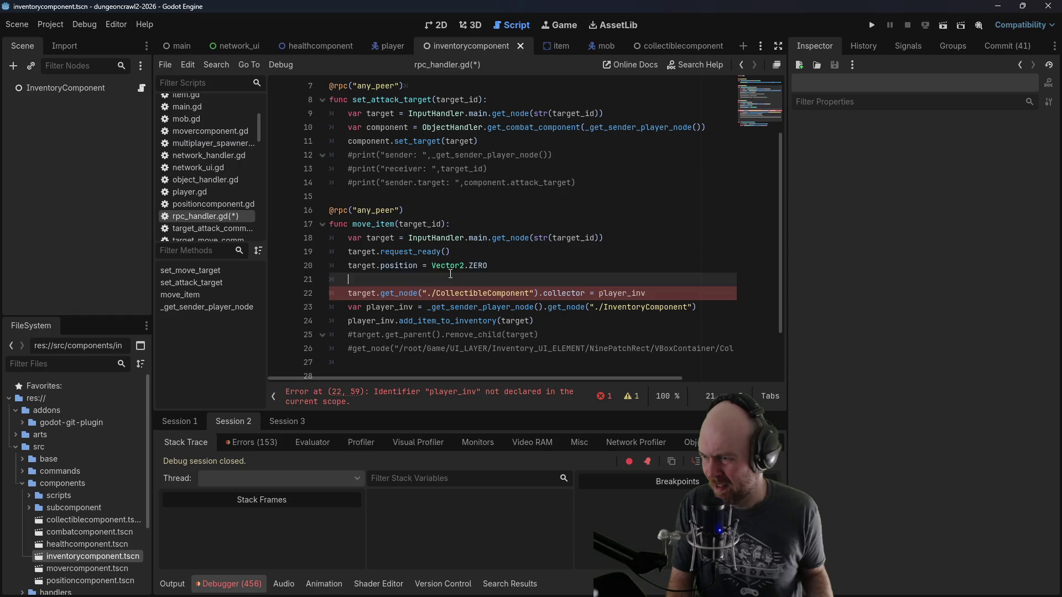
# Step: Comment out target.request_ready() and the position reset, cut the collector line, and save
pyautogui.moveTo(332, 293); pyautogui.dragTo(310, 241)
pyautogui.hotkey('ctrl', 'k')
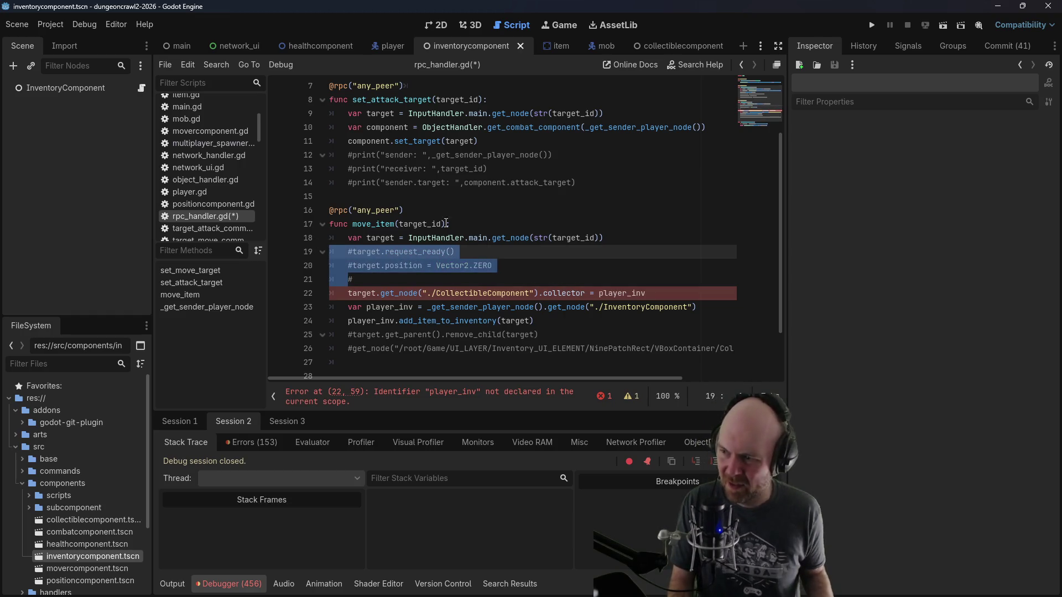
pyautogui.click(469, 273)
pyautogui.press('BackSpace')
pyautogui.press('BackSpace')
pyautogui.press('BackSpace')
pyautogui.moveTo(658, 280); pyautogui.dragTo(659, 270)
pyautogui.hotkey('ctrl', 'c')
pyautogui.press('BackSpace')
pyautogui.hotkey('ctrl', 's')
pyautogui.scroll(2, 211, 127)
pyautogui.click(217, 134)
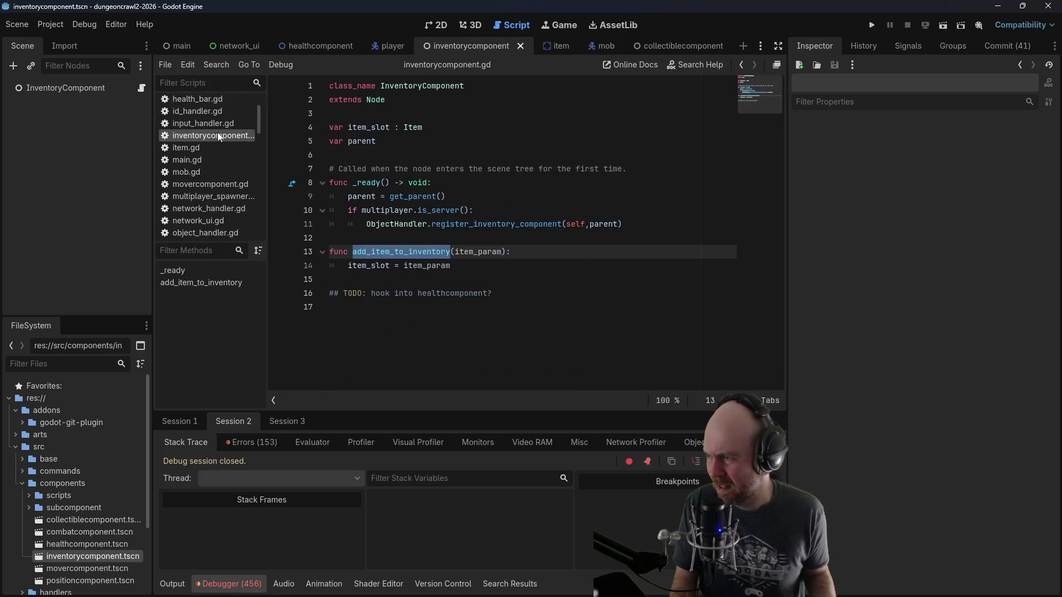
# Step: Paste the collector line into add_item_to_inventory, replacing target with item_param
pyautogui.click(510, 266)
pyautogui.press('Return')
pyautogui.press('Return')
pyautogui.hotkey('ctrl', 'v')
pyautogui.press('Up')
pyautogui.press('Up')
pyautogui.press('Down')
pyautogui.press('Down')
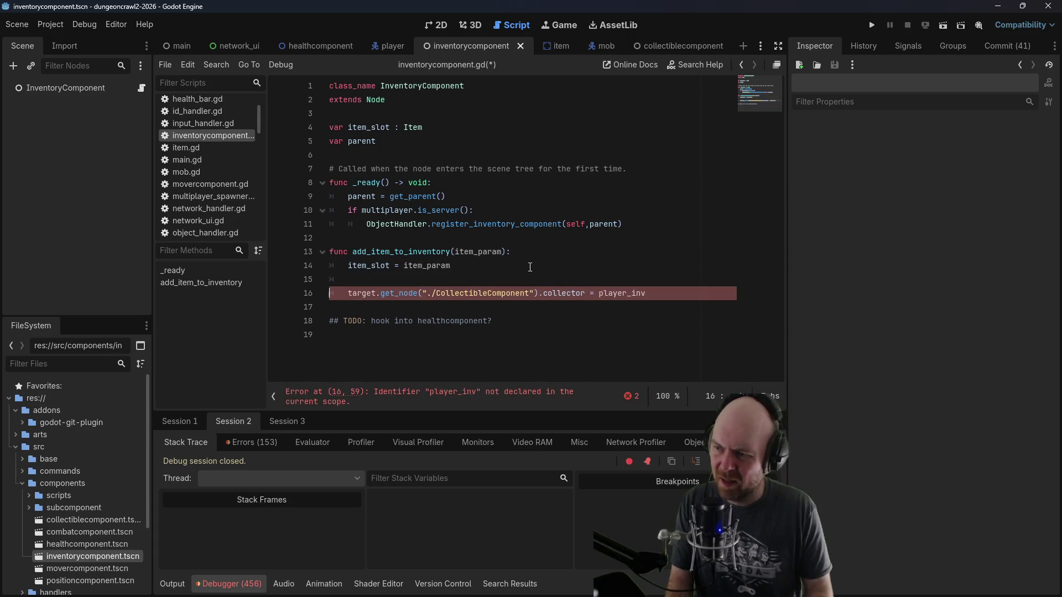
pyautogui.hotkey('ctrl', 'Delete')
pyautogui.write('item_')
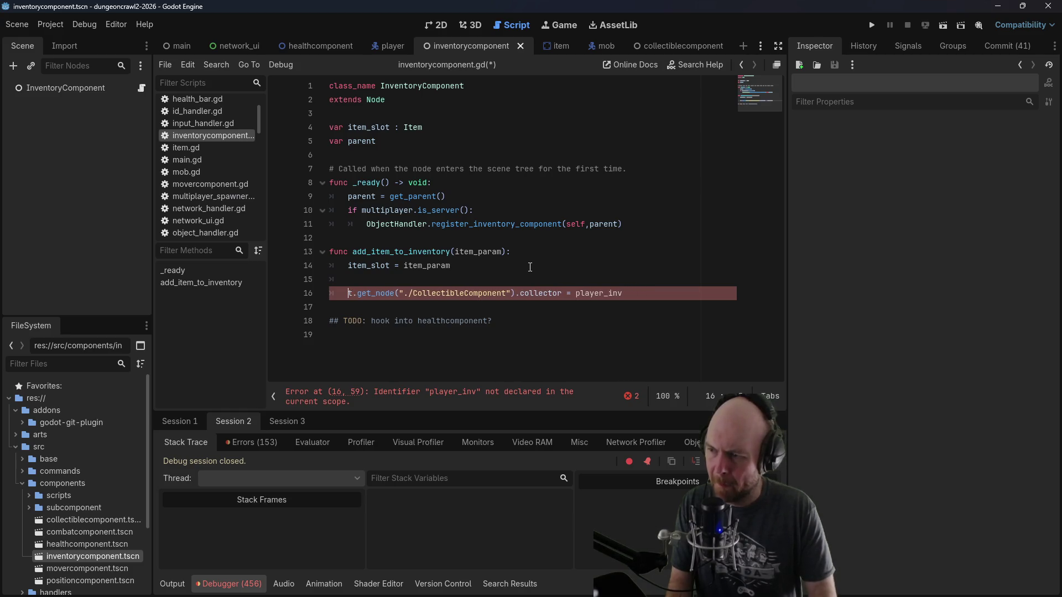
pyautogui.write('param')
# Step: Set the collector to self instead of player_inv, save, and relaunch the game with F5
pyautogui.press('Up')
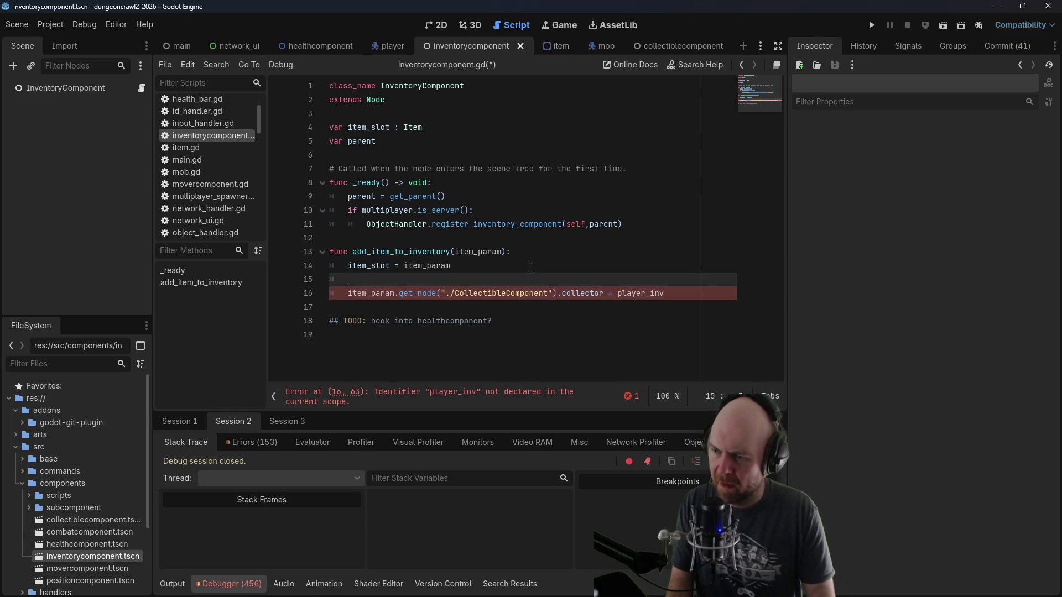
pyautogui.press('BackSpace')
pyautogui.press('Down')
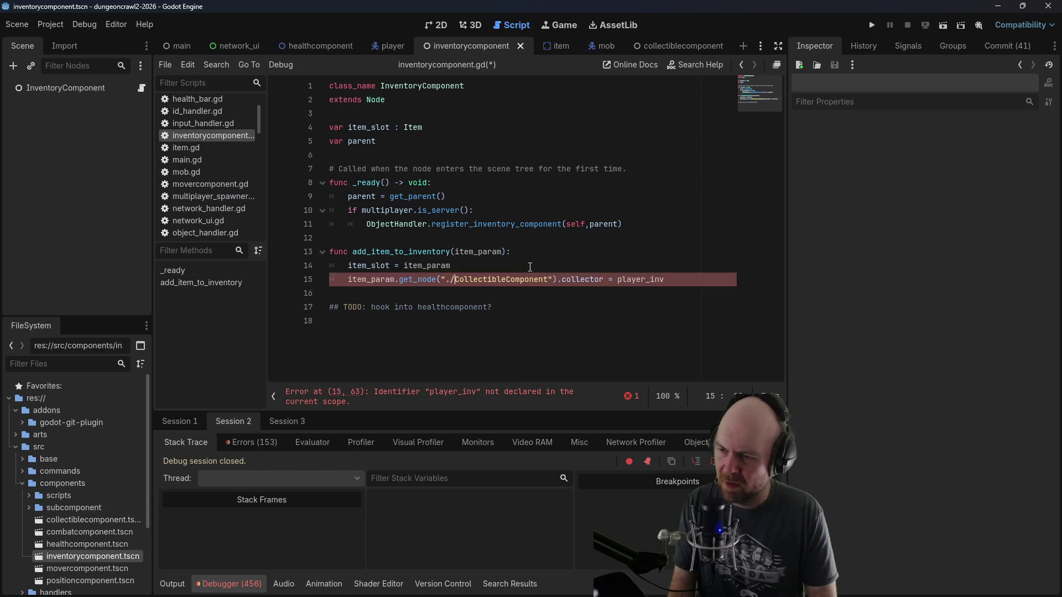
pyautogui.press('Delete')
pyautogui.press('Delete')
pyautogui.press('Delete')
pyautogui.write('self')
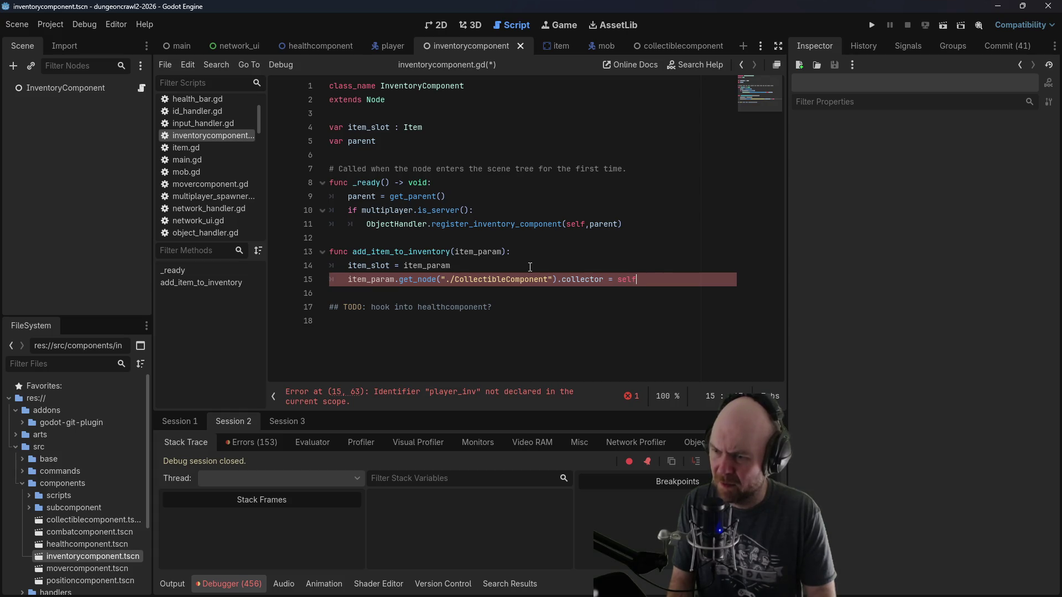
pyautogui.hotkey('ctrl', 's')
pyautogui.click(511, 254)
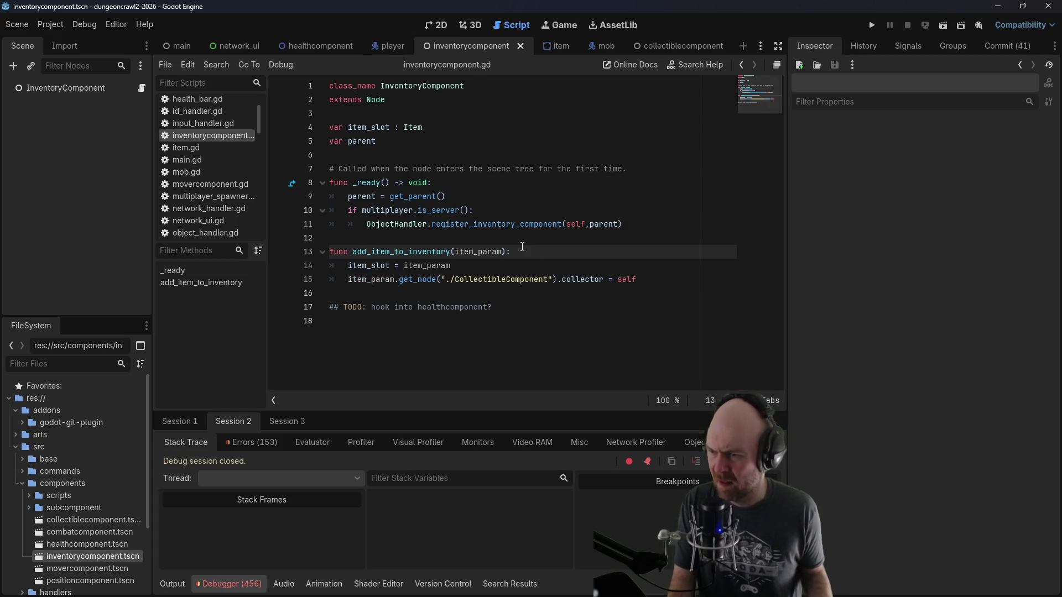
pyautogui.press('F5')
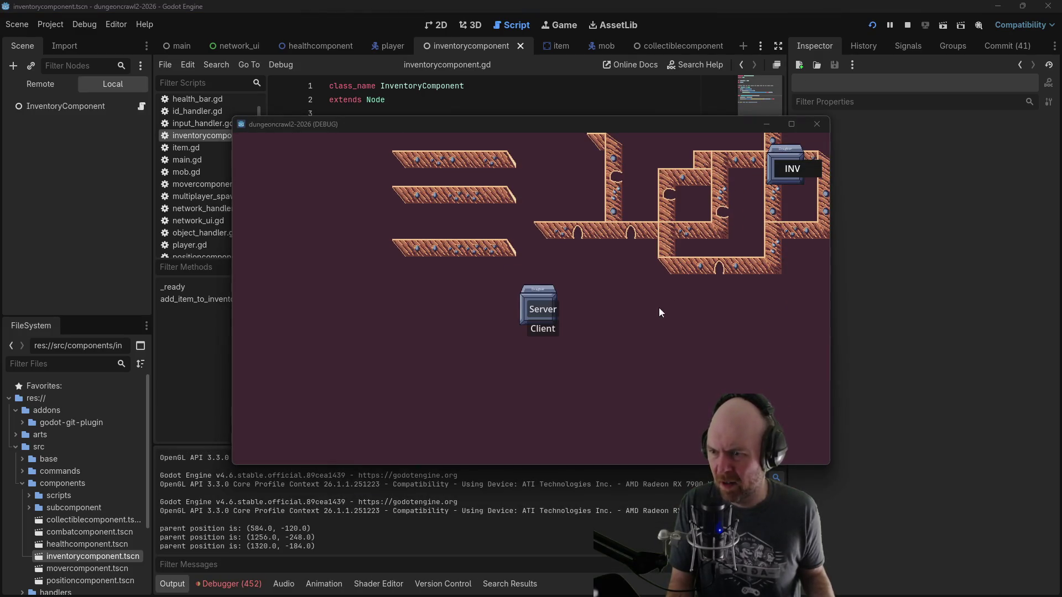
# Step: Join as Client, walk the player onto the item to pick it up, then stop the game
pyautogui.click(541, 329)
pyautogui.click(603, 257)
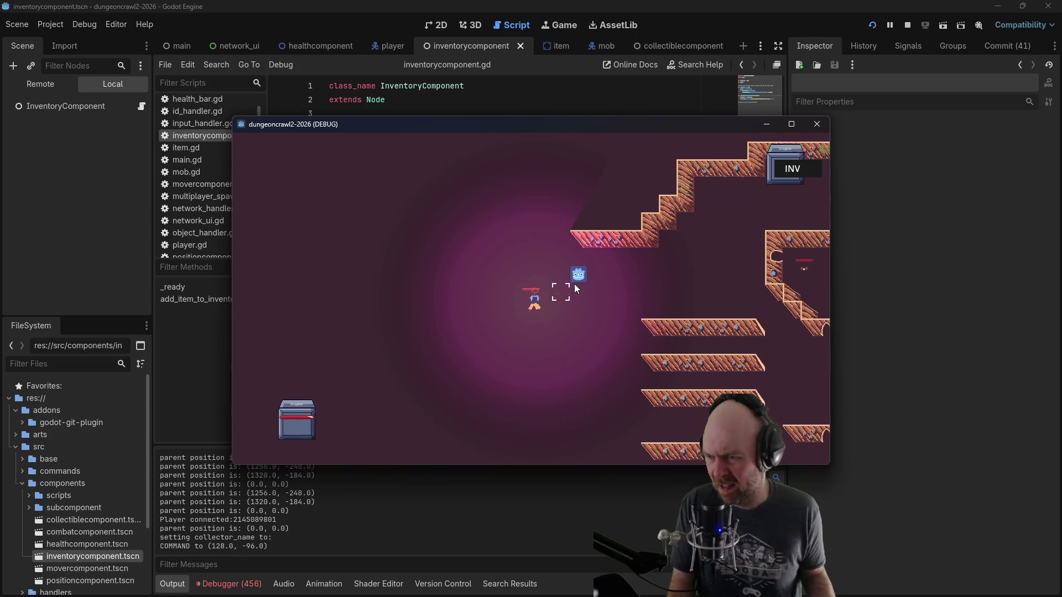
pyautogui.click(557, 292)
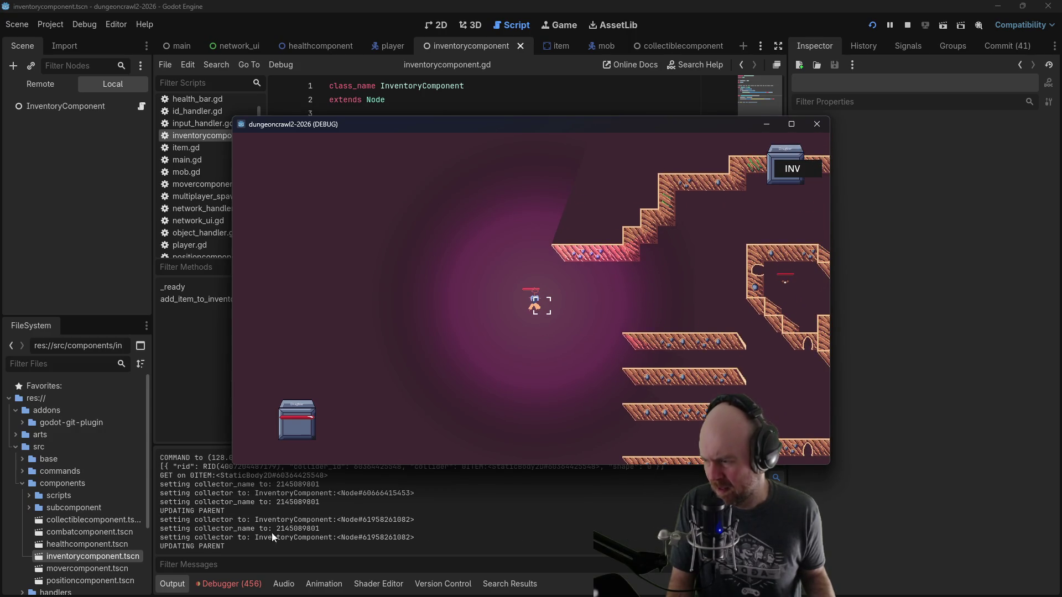
pyautogui.click(908, 25)
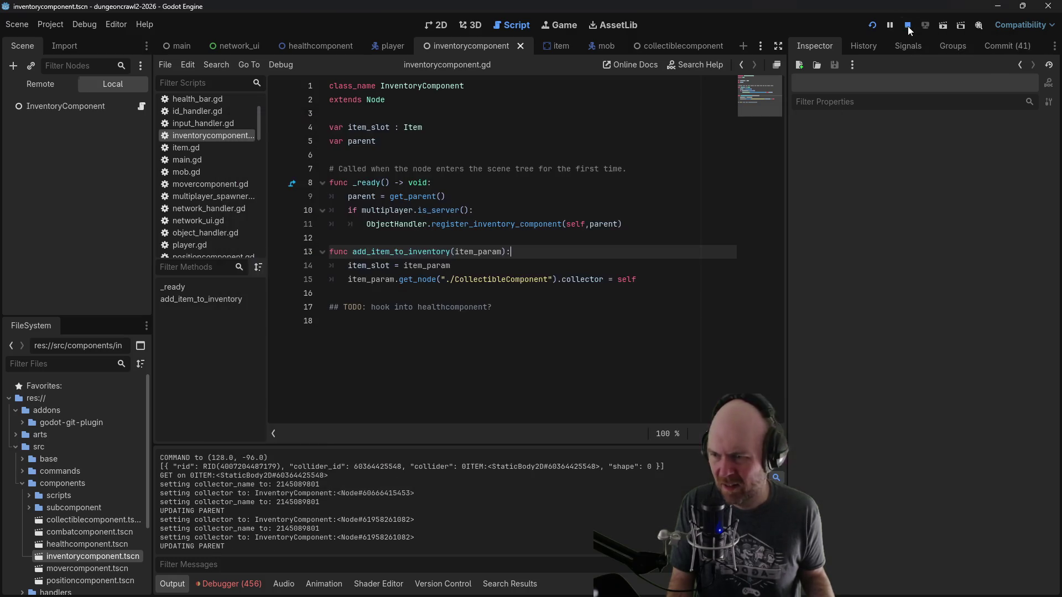
pyautogui.click(608, 279)
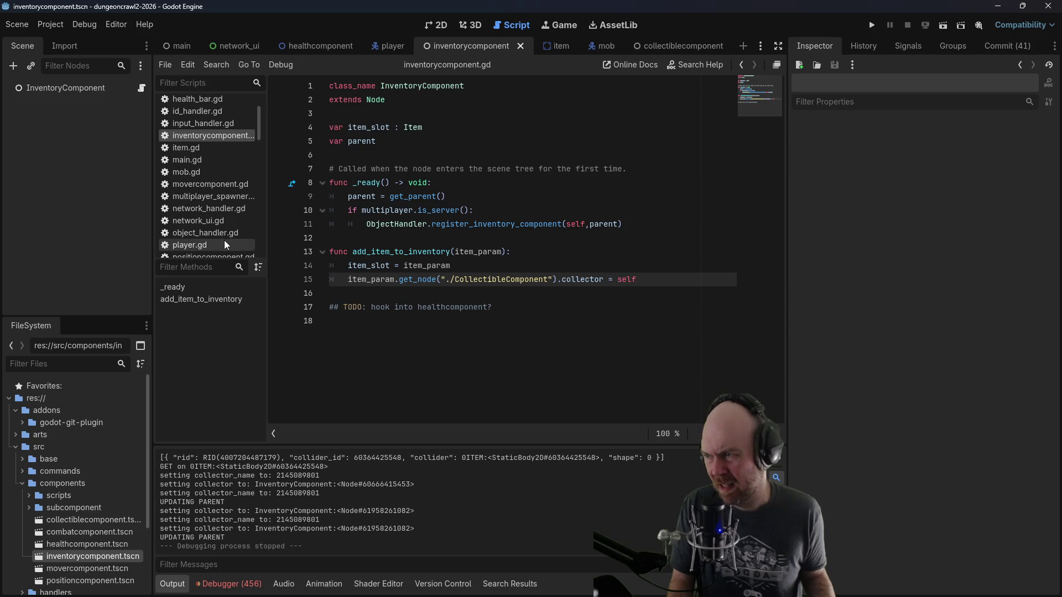
# Step: Open main.tscn and expand UI_LAYER and Inventory_UI_ELEMENT to reveal the InventoryPoint node
pyautogui.moveTo(231, 53)
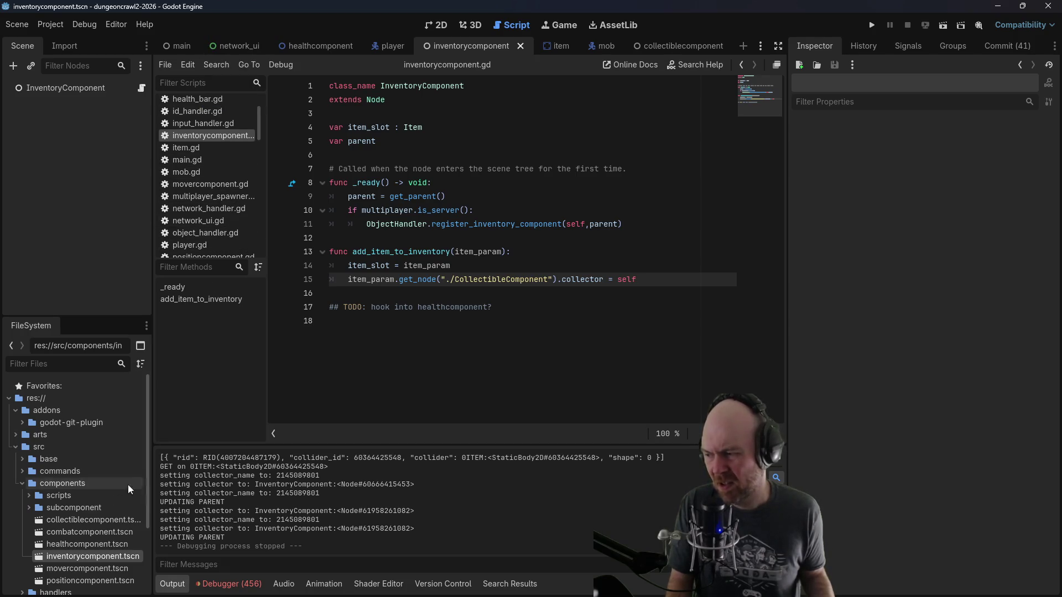
pyautogui.click(23, 484)
pyautogui.click(15, 447)
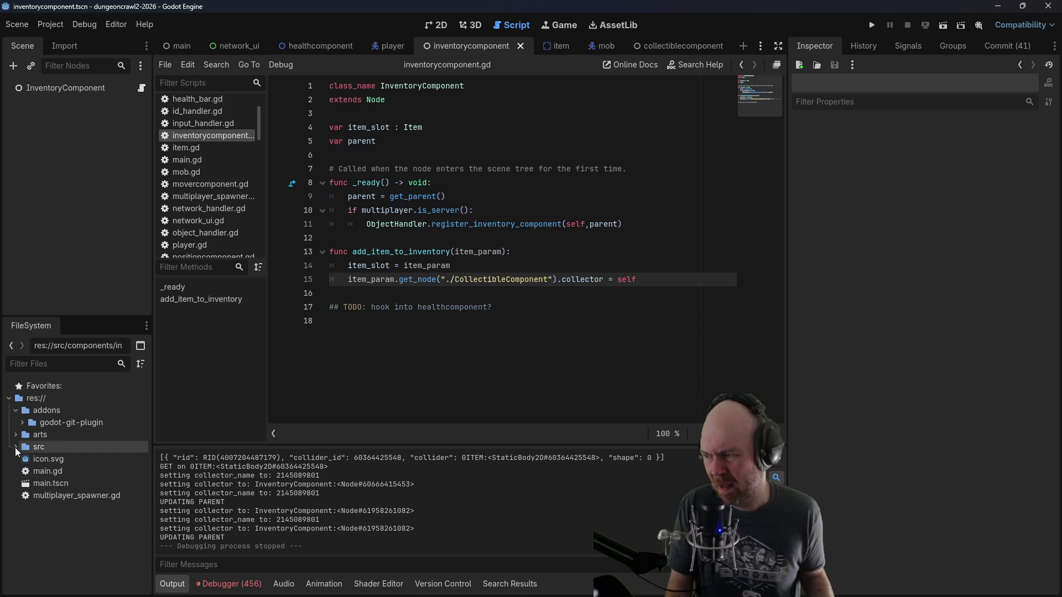
pyautogui.click(177, 45)
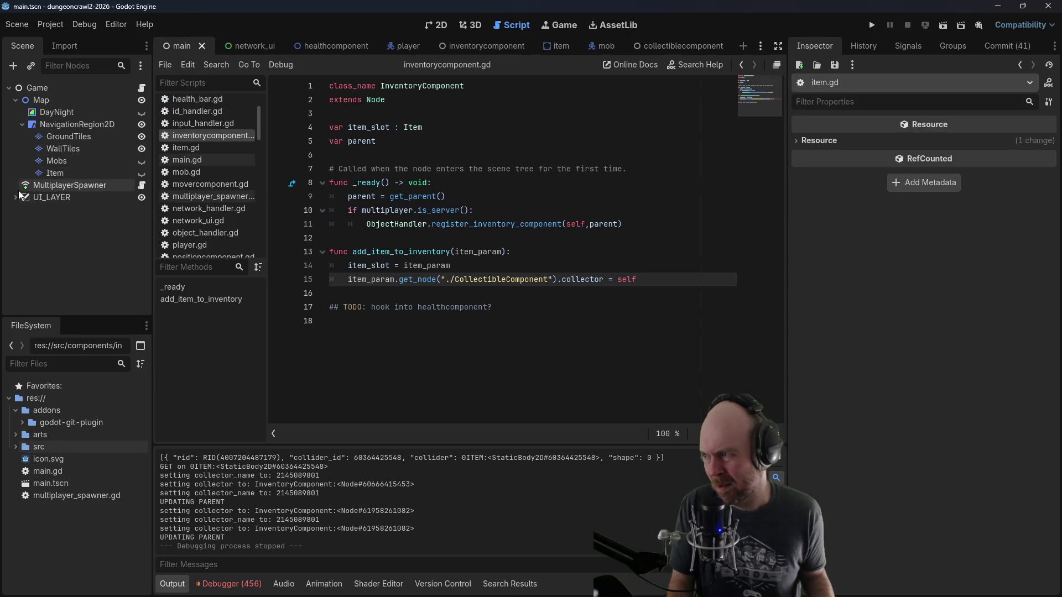
pyautogui.click(15, 197)
pyautogui.click(22, 234)
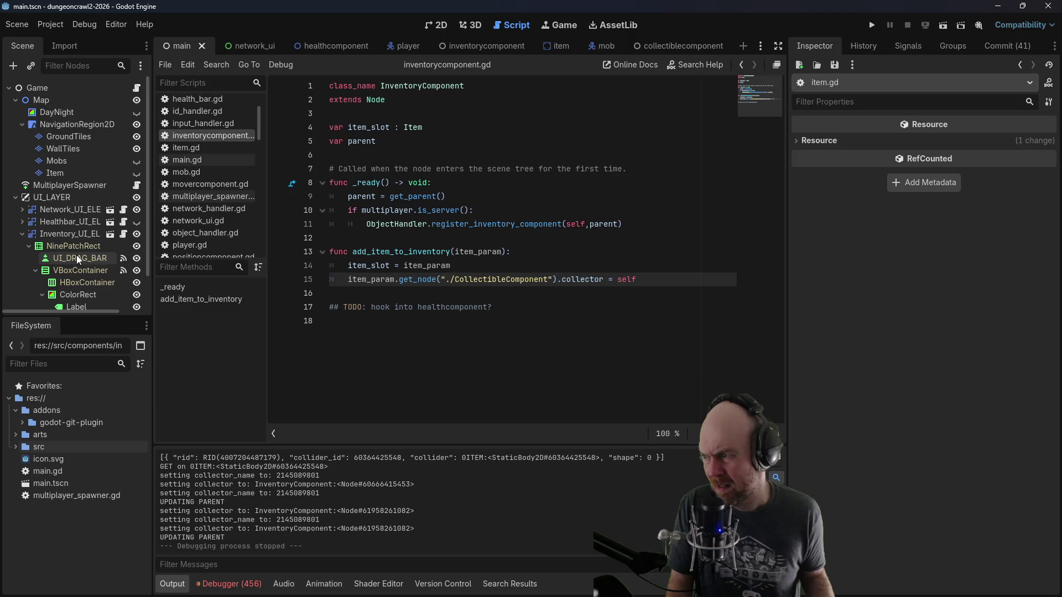
pyautogui.scroll(-2, 76, 255)
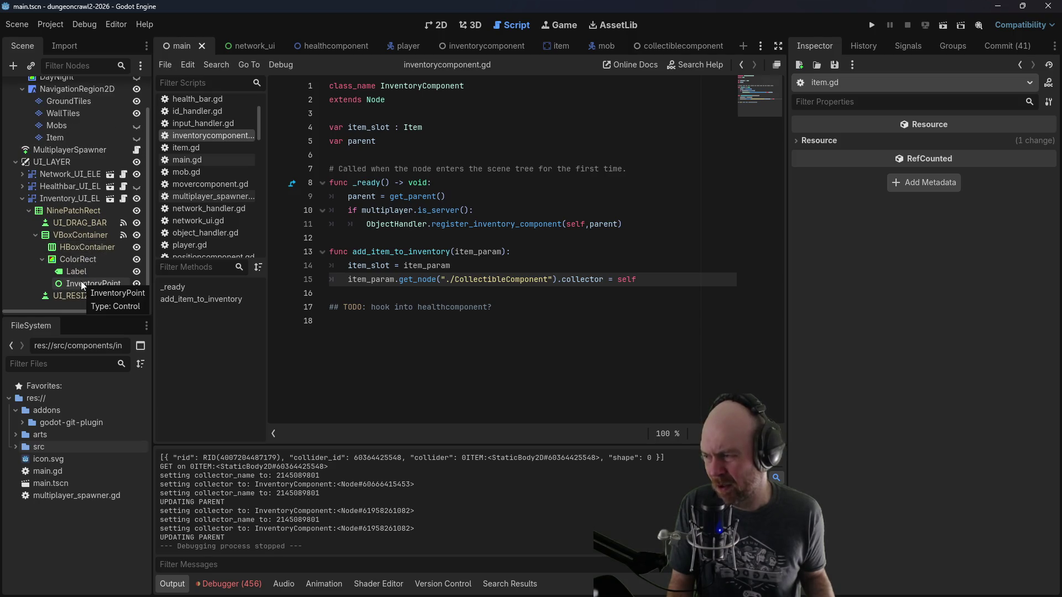
pyautogui.click(462, 290)
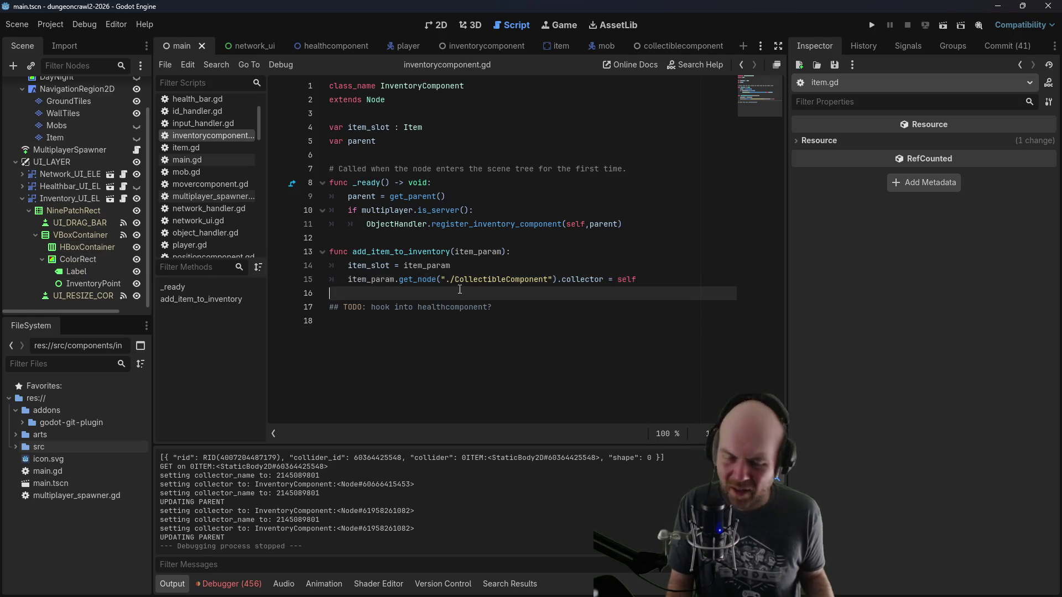
# Step: Mark CollectableComponent as DONE in the Obsidian Basic Plan, then open item.tscn in Godot
pyautogui.hotkey('alt', 'Tab')
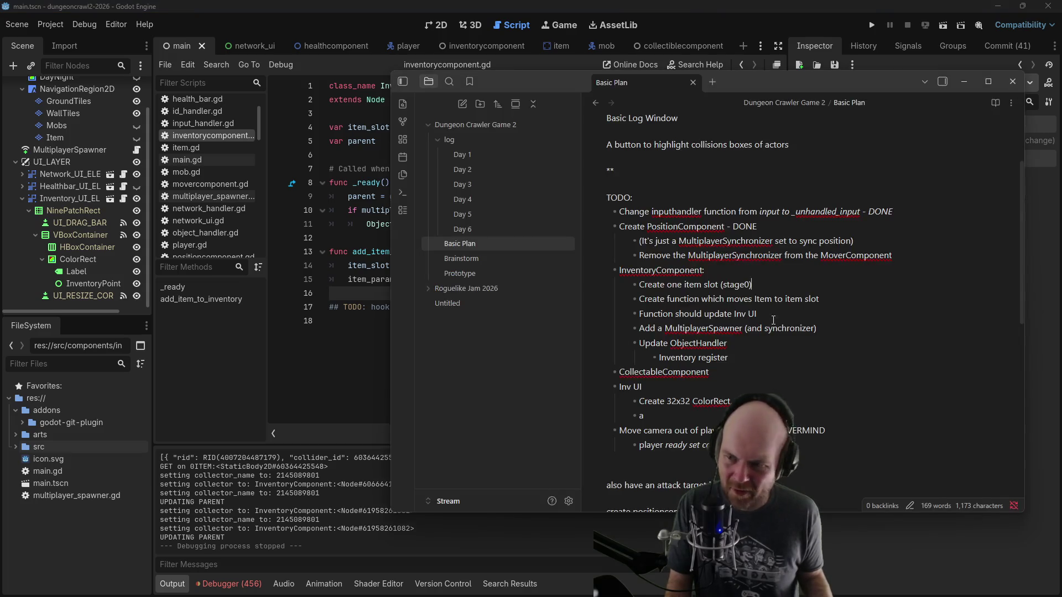
pyautogui.click(737, 375)
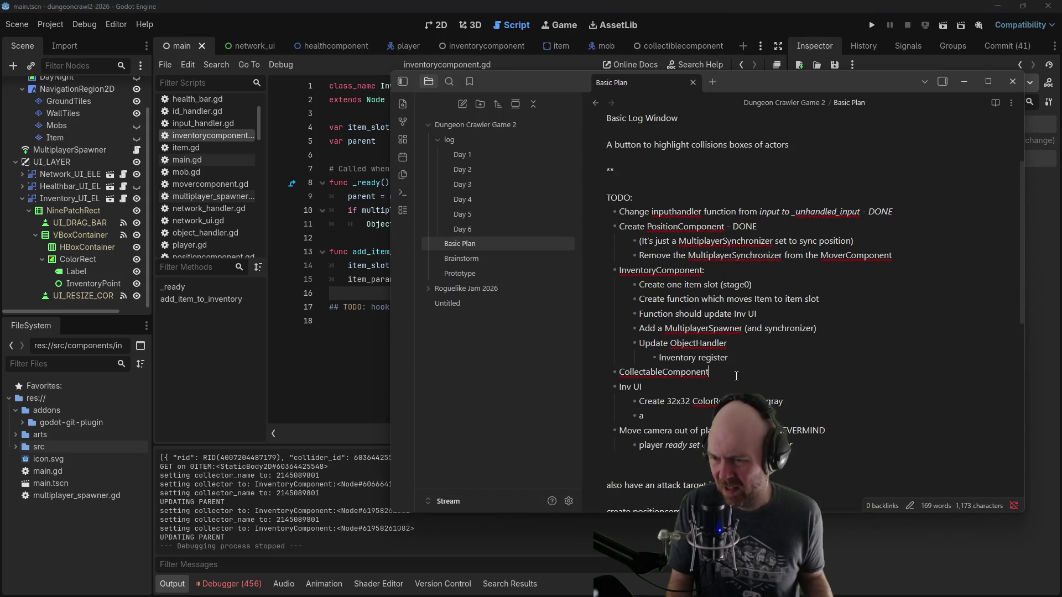
pyautogui.write('-')
pyautogui.press('Up')
pyautogui.press('Up')
pyautogui.press('Up')
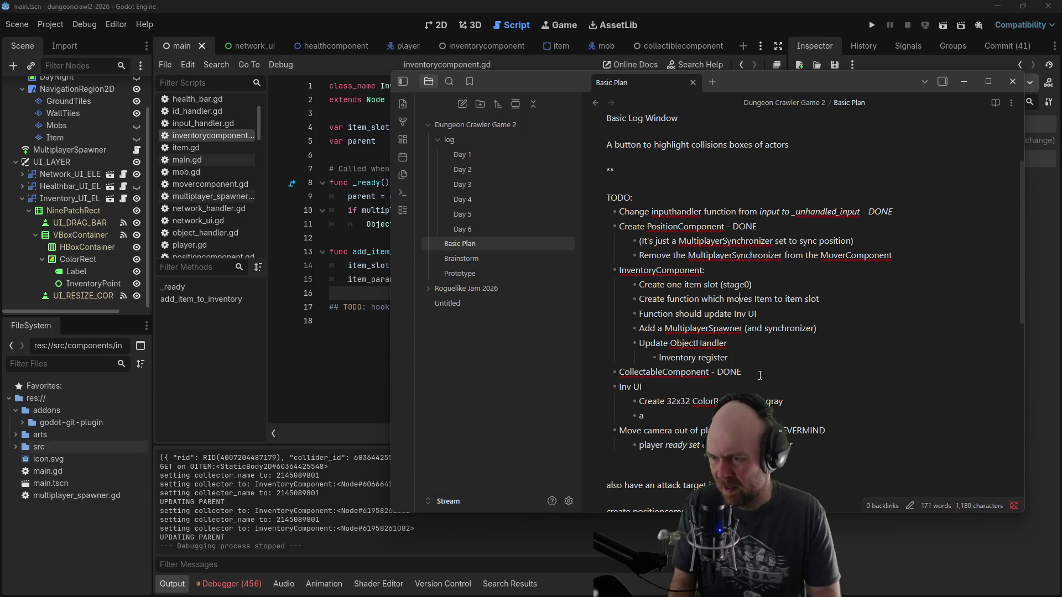
pyautogui.press('Up')
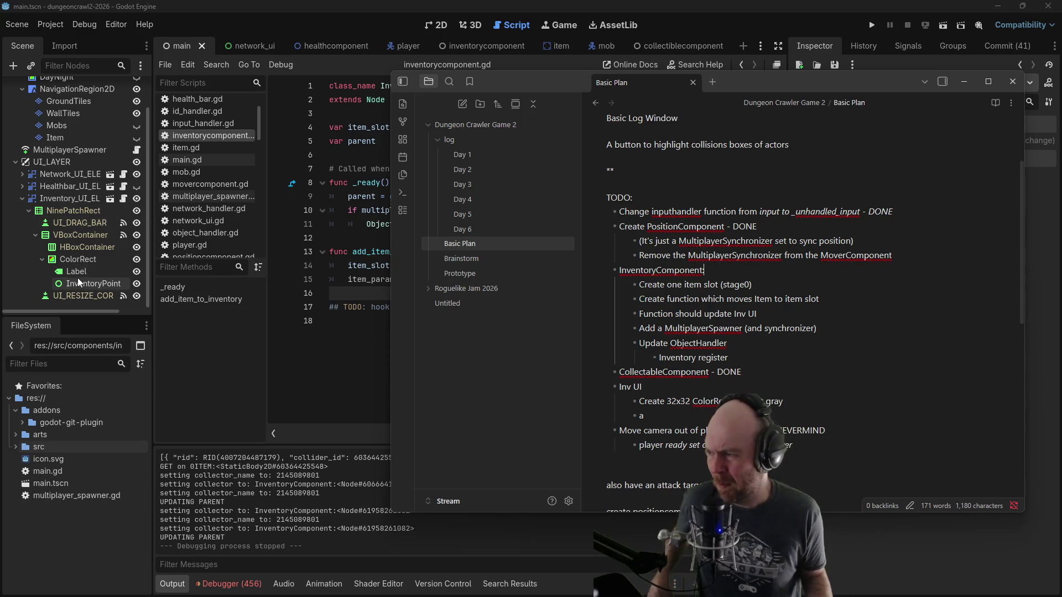
pyautogui.click(335, 336)
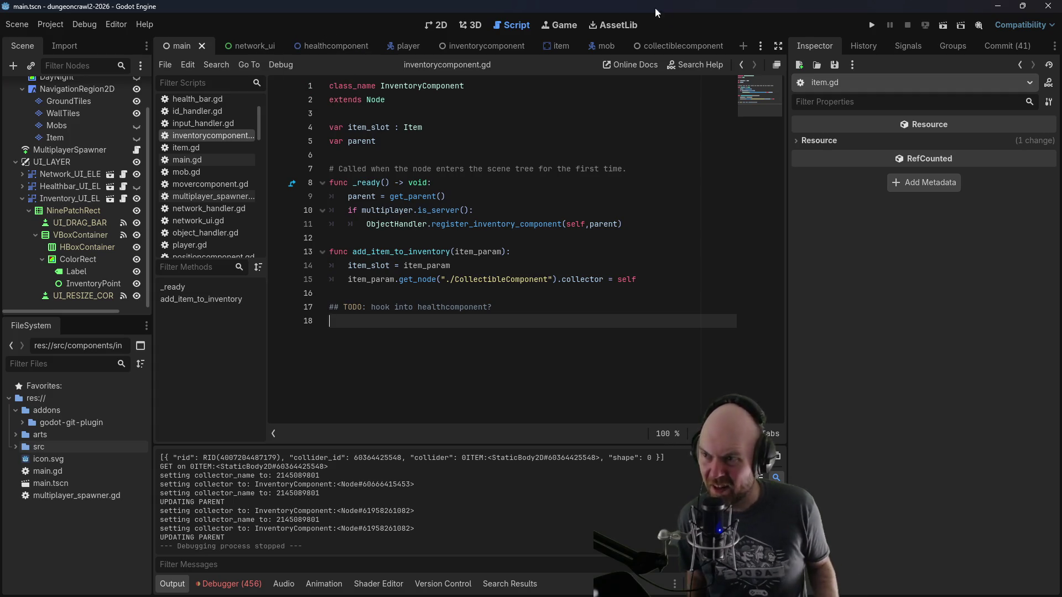
pyautogui.click(556, 46)
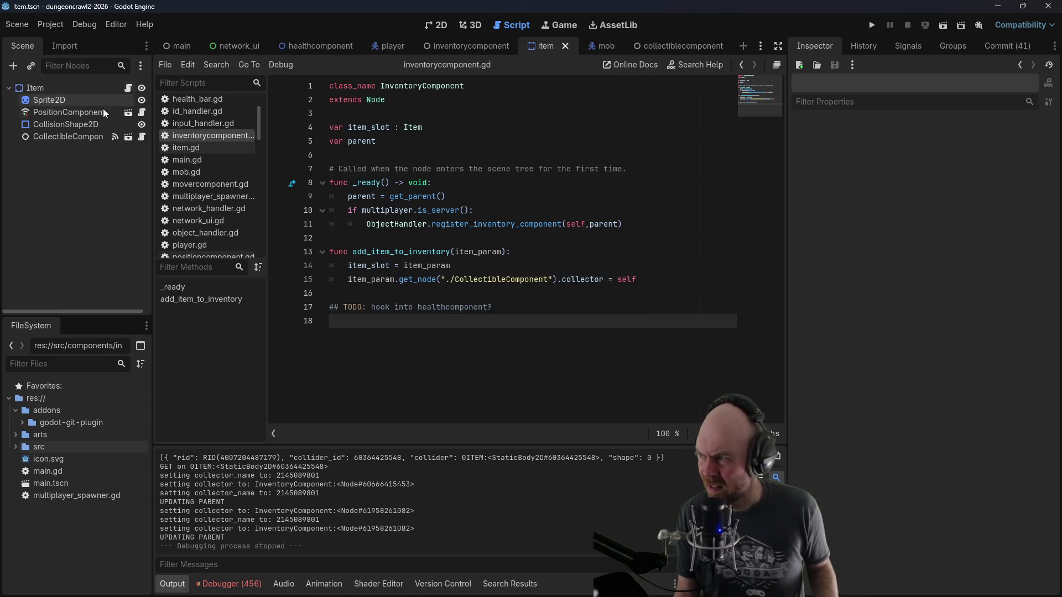
# Step: Check the item's Sprite2D texture, then filter InventoryPoint's Inspector properties by 'texture'
pyautogui.click(61, 101)
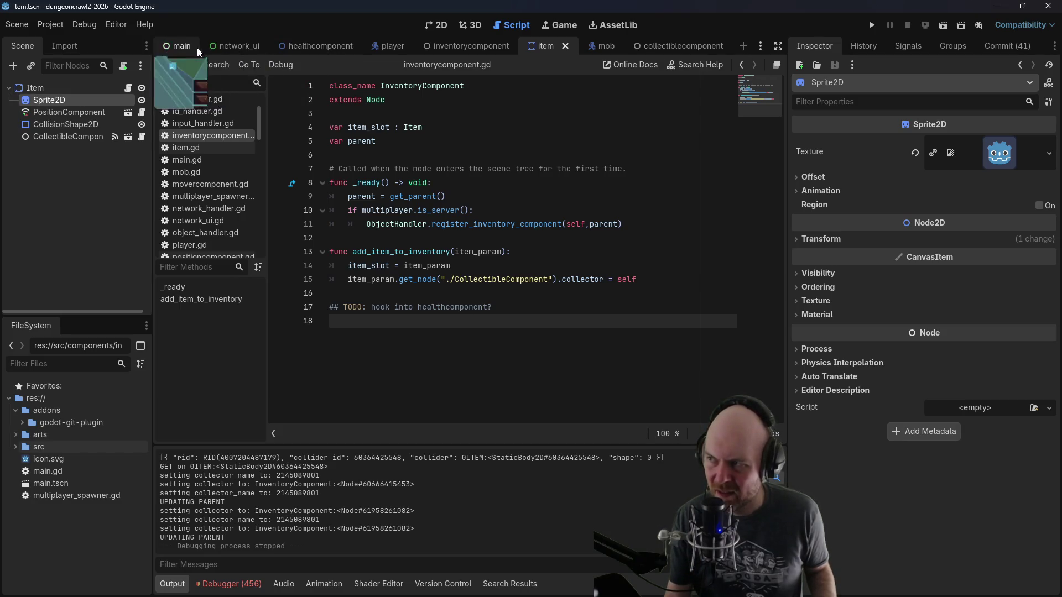
pyautogui.click(171, 48)
pyautogui.click(70, 285)
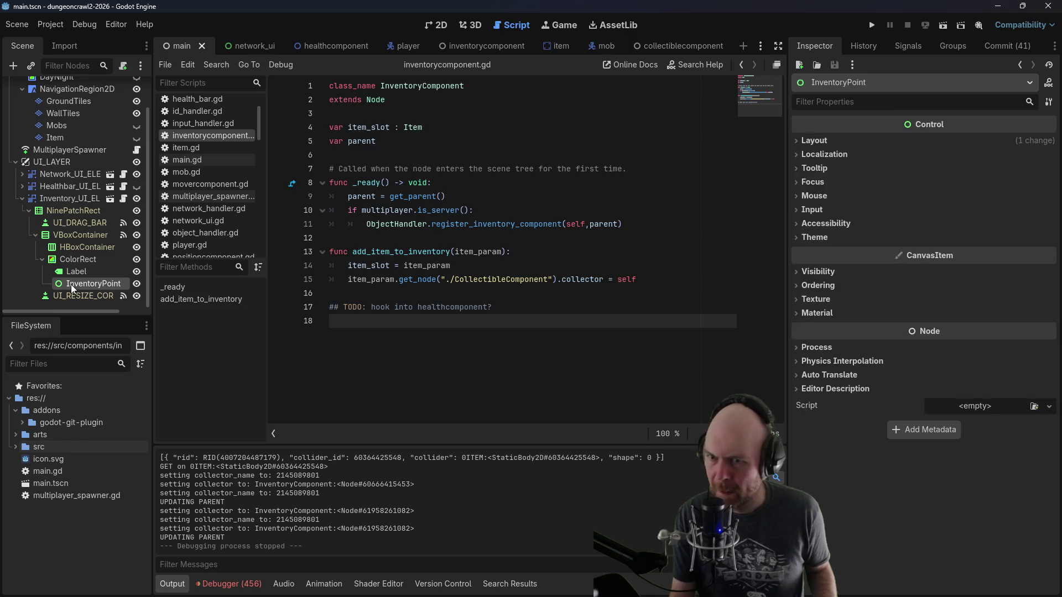
pyautogui.click(825, 87)
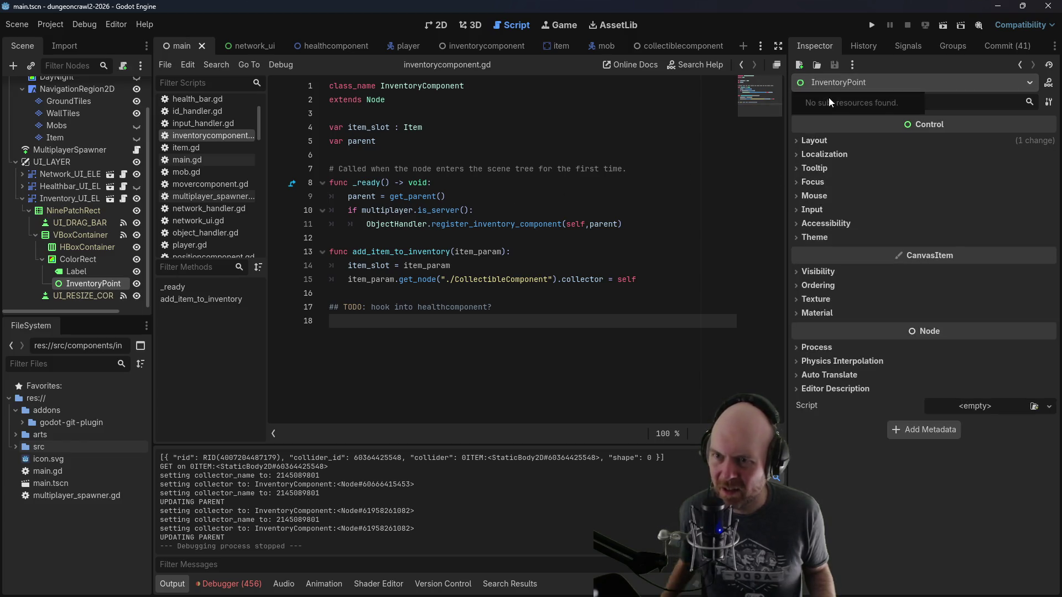
pyautogui.click(950, 101)
pyautogui.write('text')
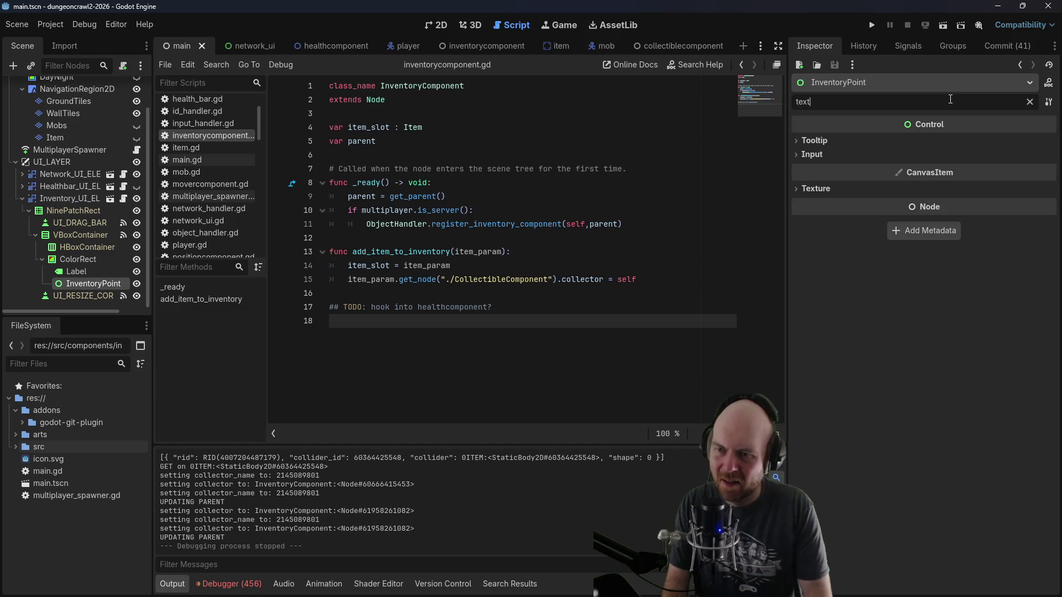
pyautogui.write('ure')
pyautogui.click(815, 160)
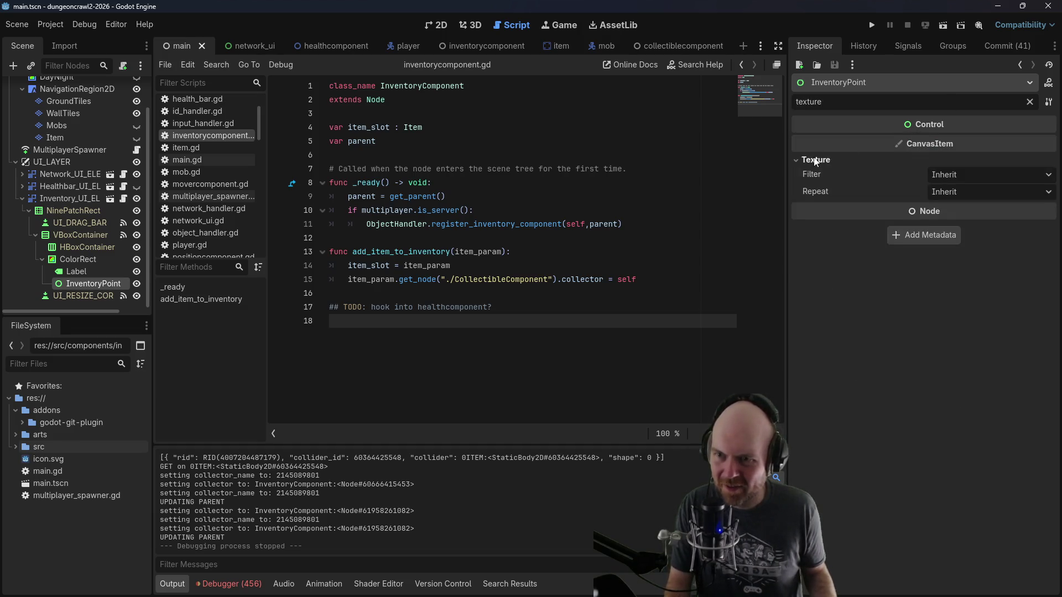
pyautogui.click(810, 162)
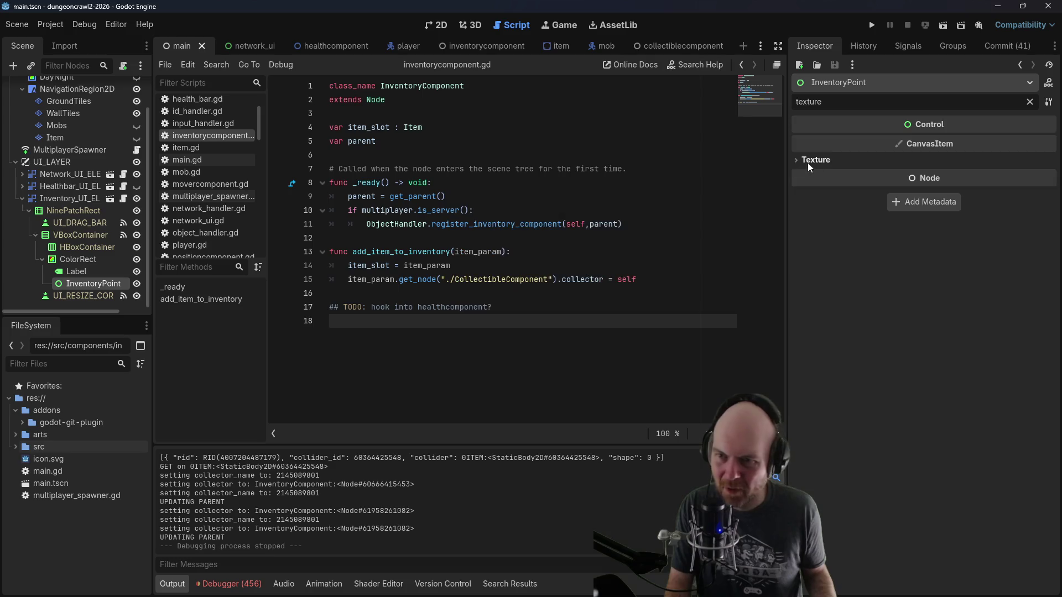
pyautogui.rightClick(66, 285)
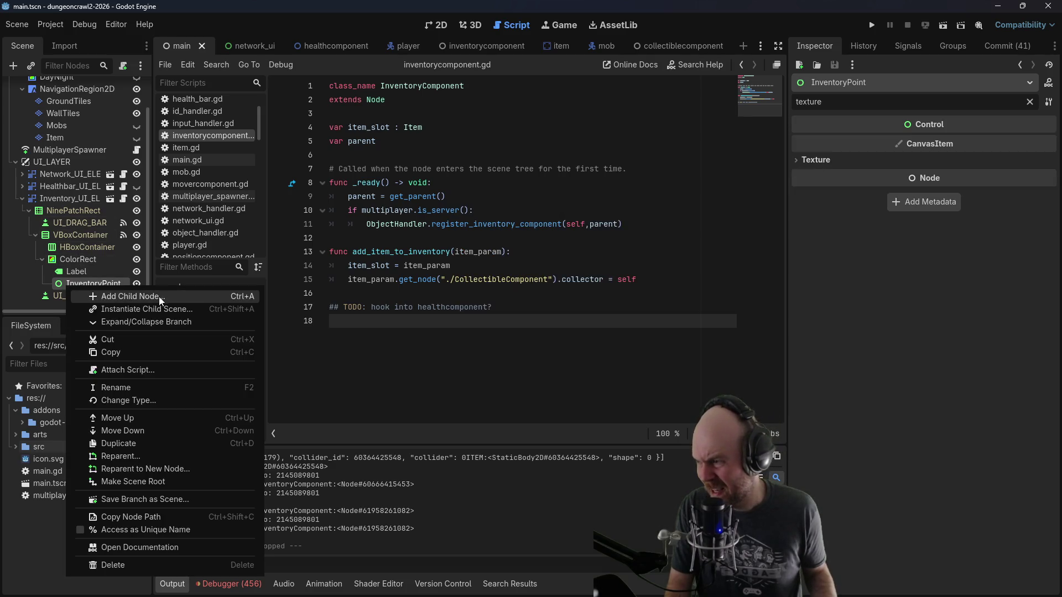
# Step: Change InventoryPoint's node type from the Control list to TextureRect
pyautogui.click(134, 396)
pyautogui.click(656, 201)
pyautogui.press('BackSpace')
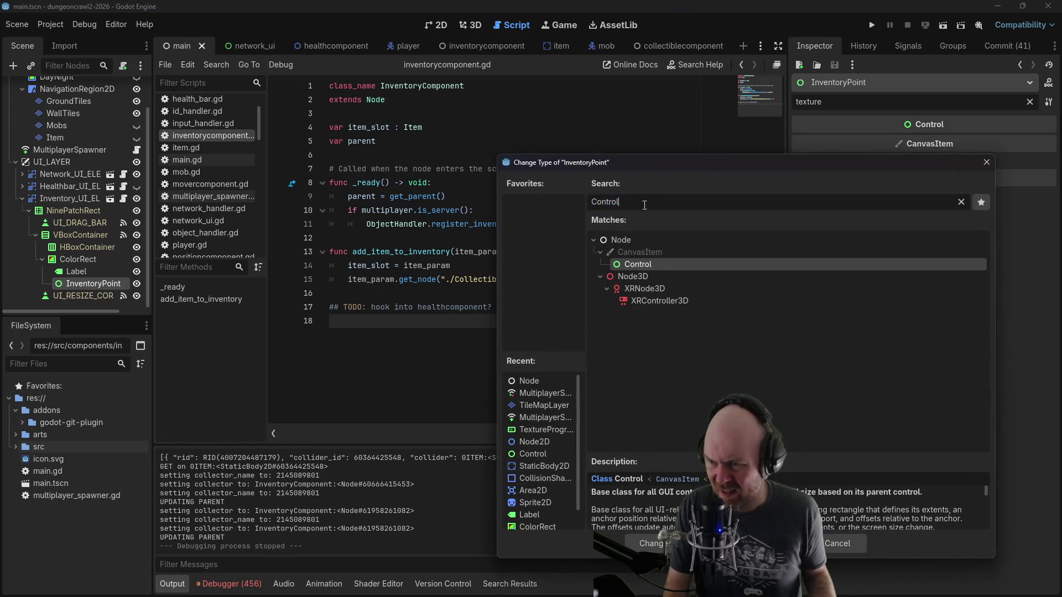
pyautogui.press('BackSpace')
pyautogui.press('BackSpace')
pyautogui.press('BackSpace')
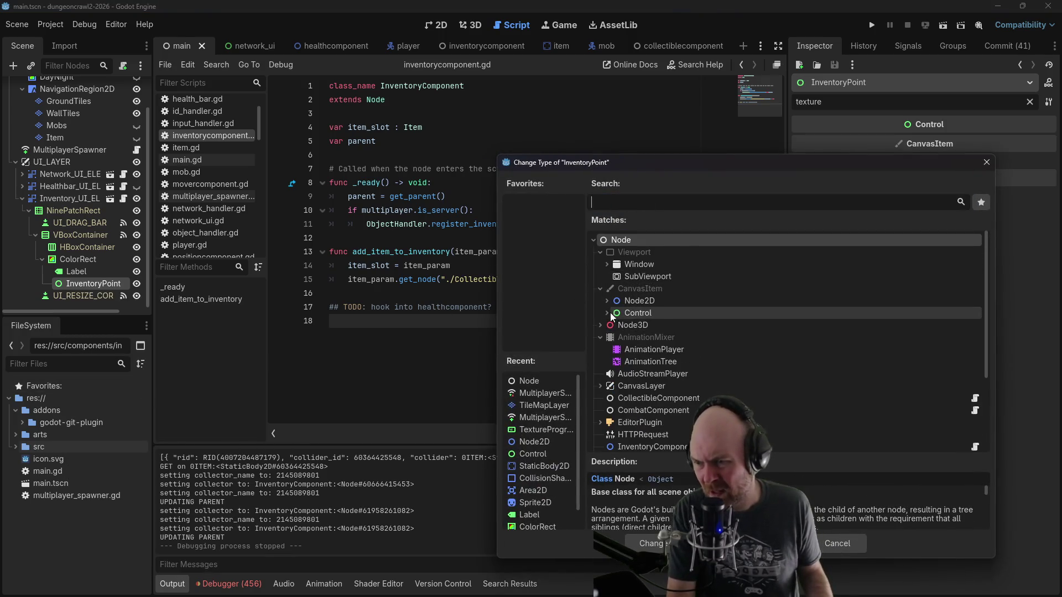
pyautogui.click(608, 313)
pyautogui.scroll(-3, 639, 343)
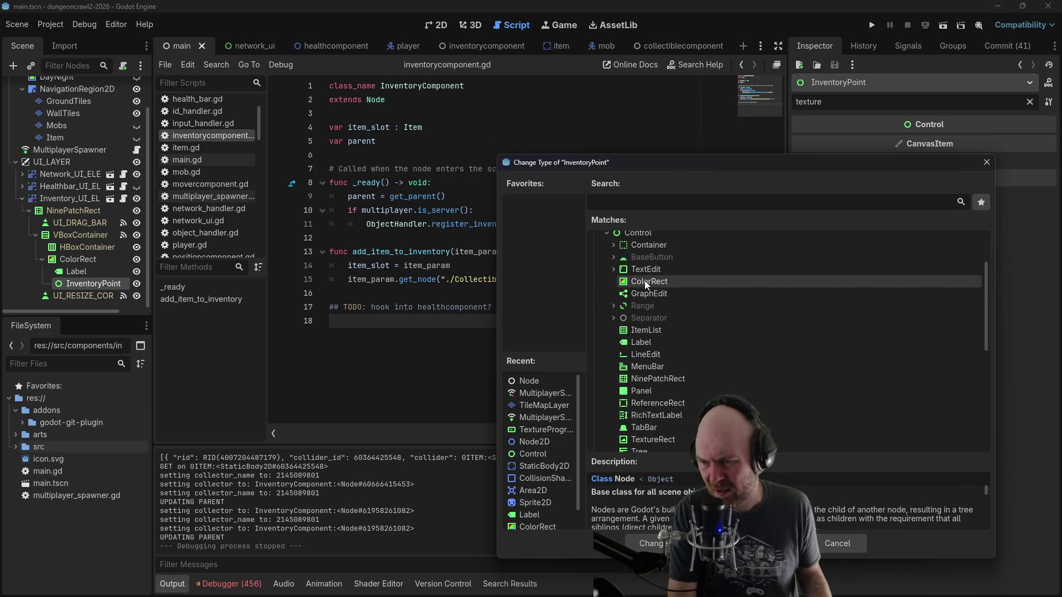
pyautogui.scroll(-1, 665, 269)
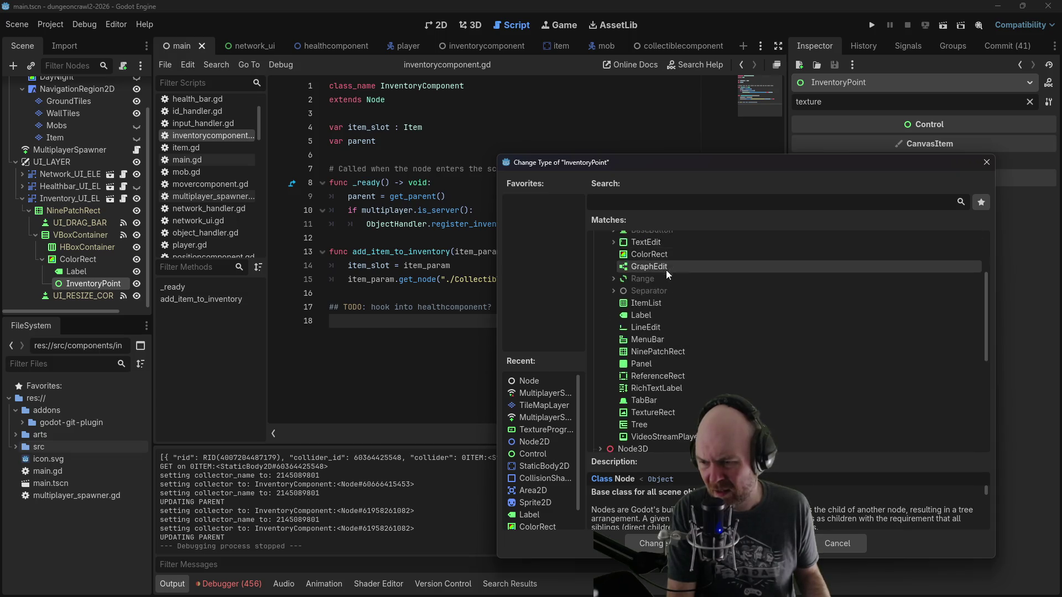
pyautogui.scroll(-1, 674, 343)
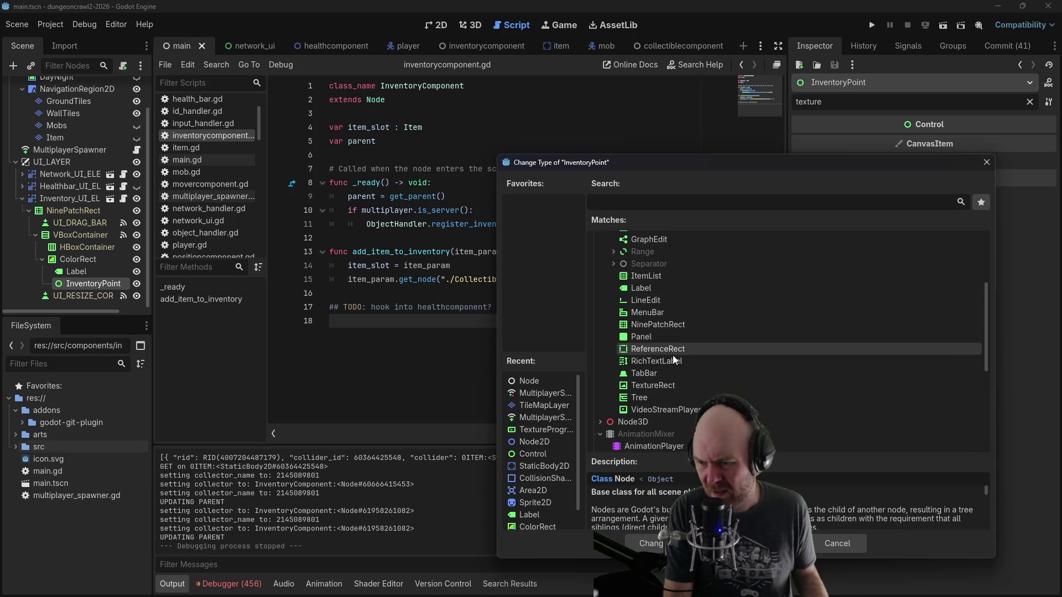
pyautogui.click(658, 385)
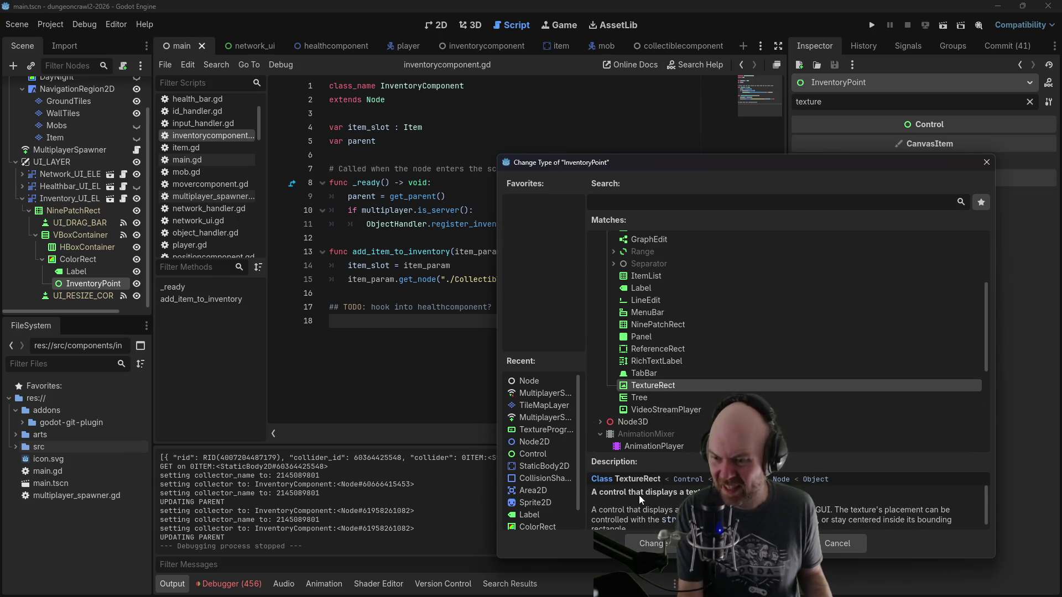
pyautogui.click(643, 539)
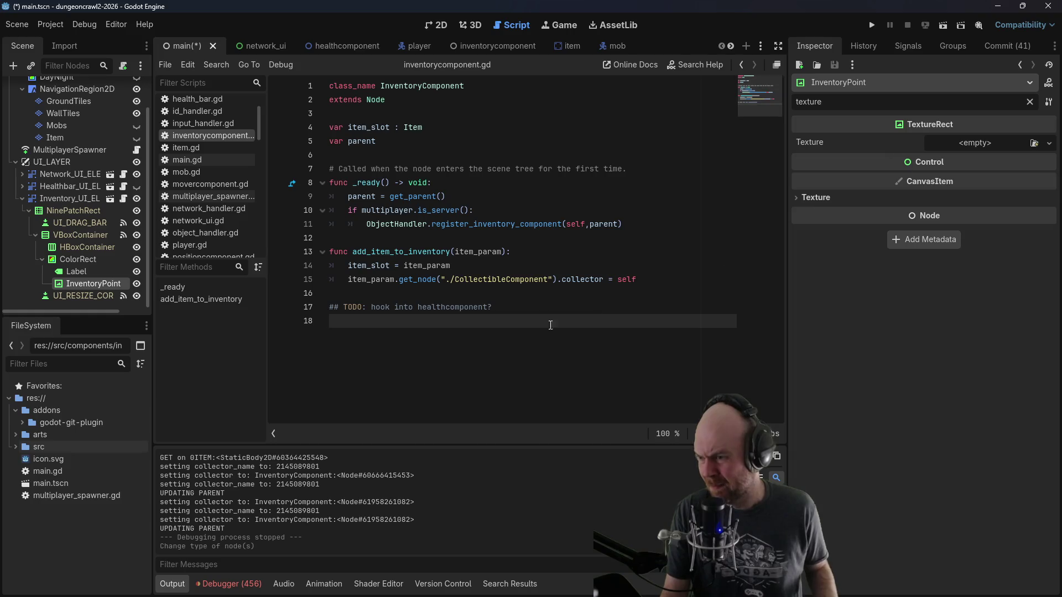
# Step: Start a new line 16 with InputHandler.main.get_node( before the InventoryPoint node path
pyautogui.click(563, 295)
pyautogui.click(660, 283)
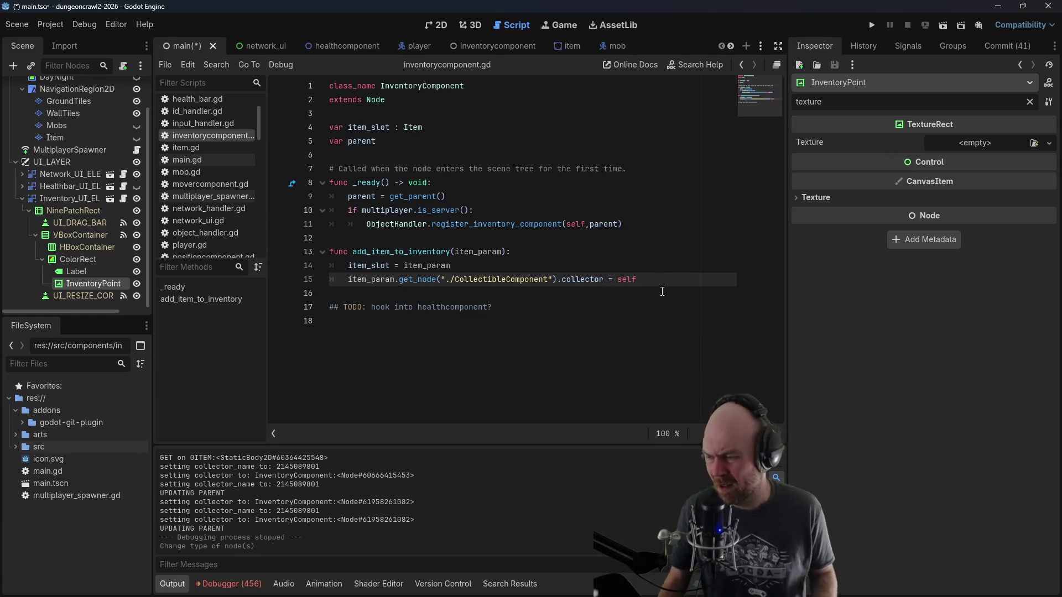
pyautogui.press('Return')
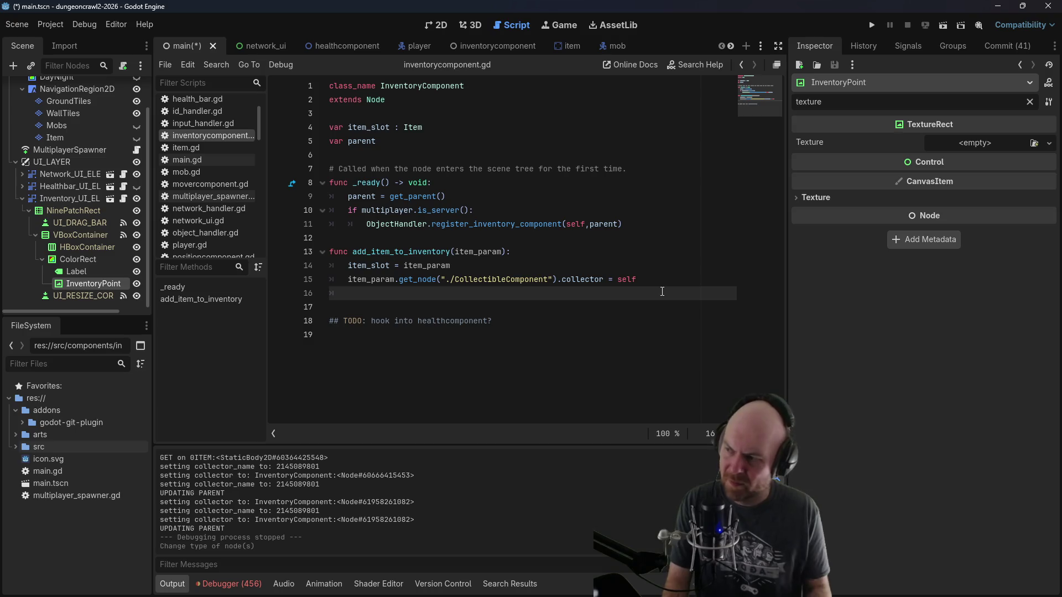
pyautogui.moveTo(81, 282); pyautogui.dragTo(403, 301)
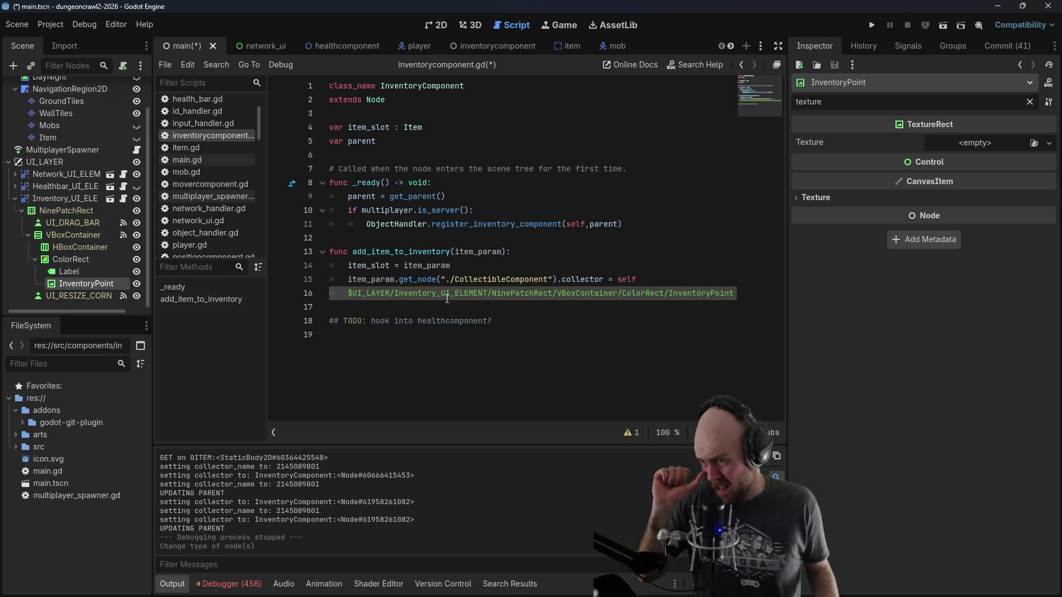
pyautogui.click(349, 293)
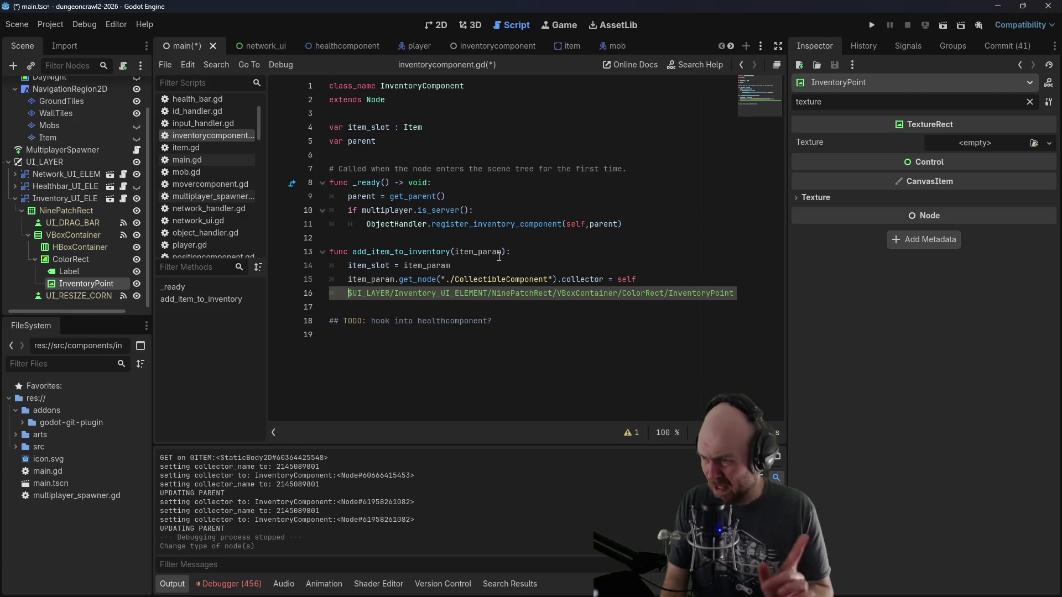
pyautogui.write('Inventory')
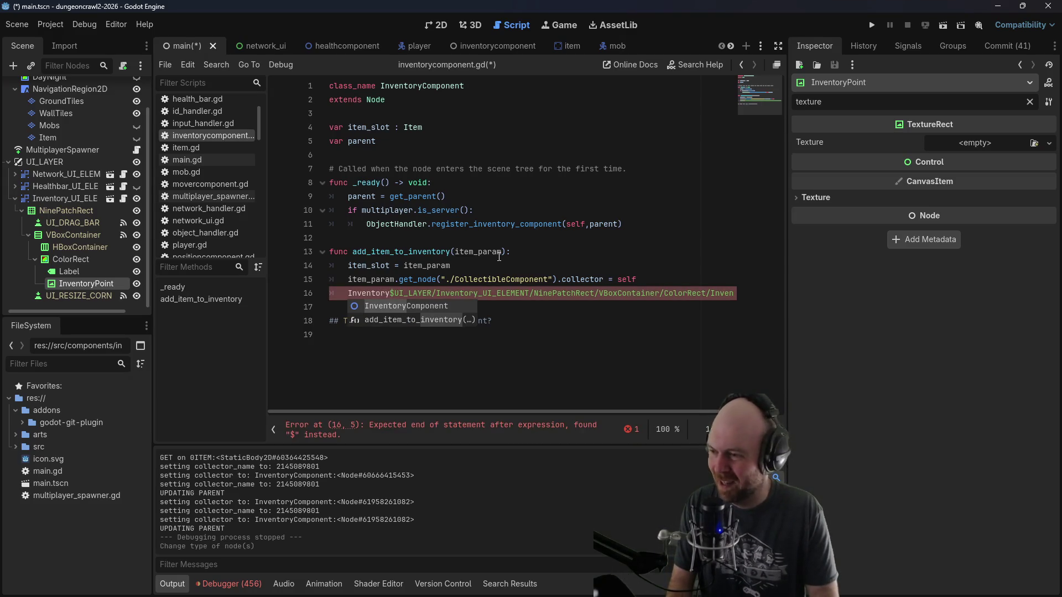
pyautogui.press('BackSpace')
pyautogui.press('BackSpace')
pyautogui.press('BackSpace')
pyautogui.write('nputHandler.main')
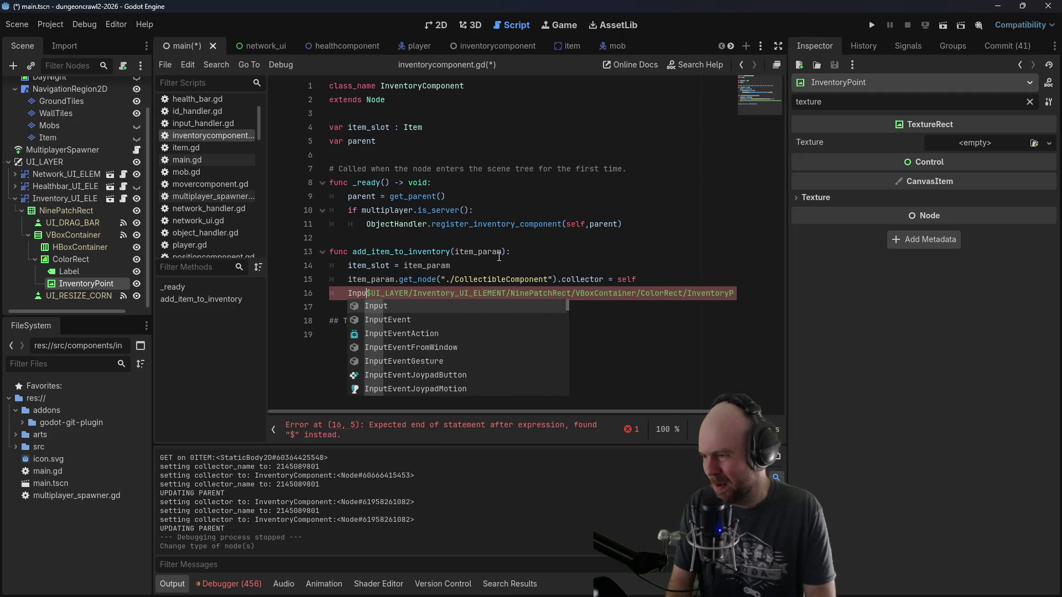
pyautogui.write('.get_node')
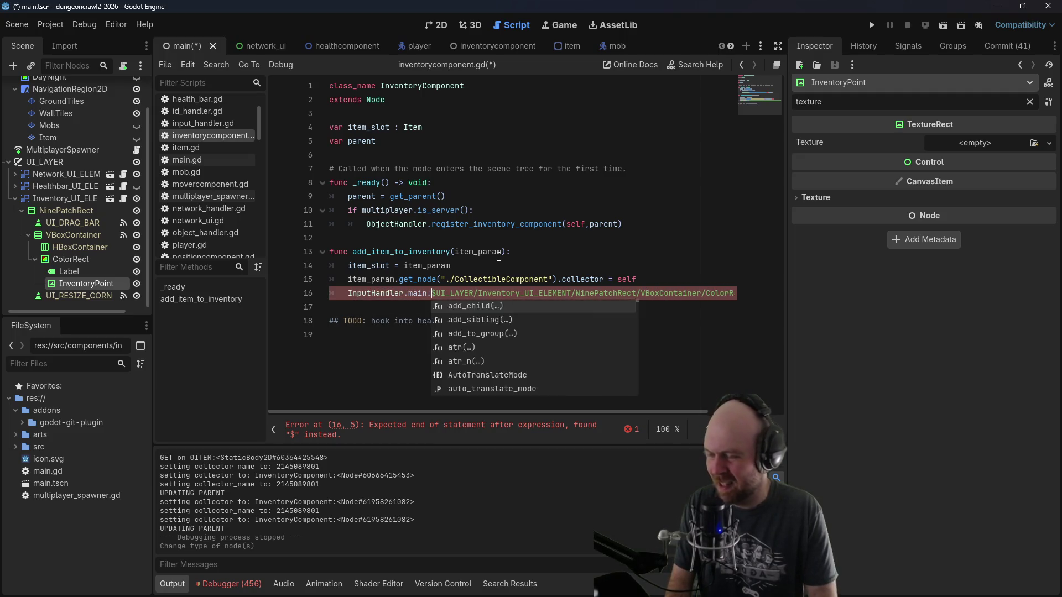
pyautogui.write('(')
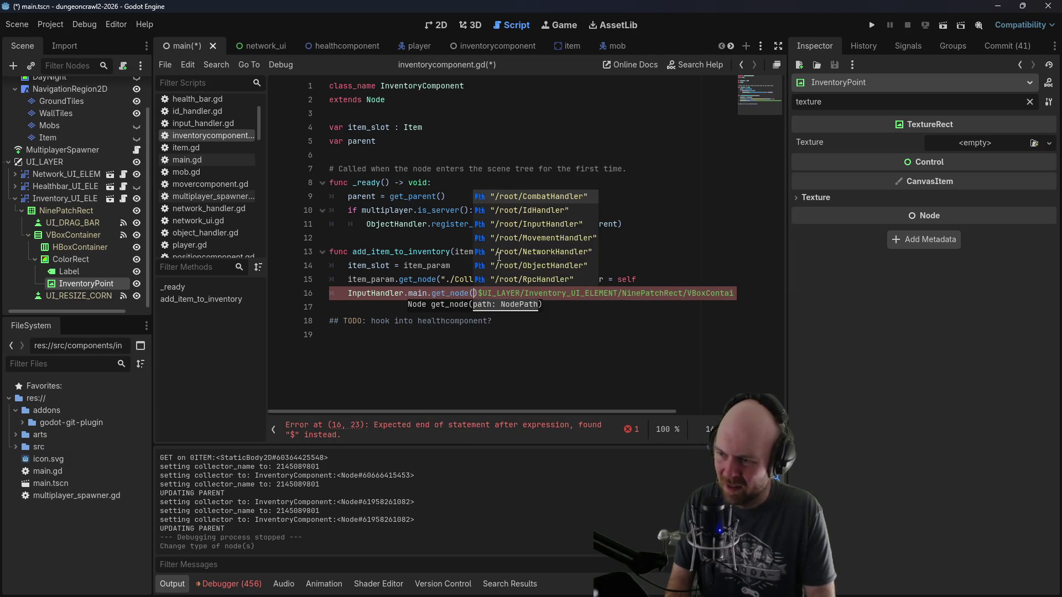
# Step: Wrap the node path in quotes and append .texture = after the closing parenthesis
pyautogui.press('Escape')
pyautogui.press('End')
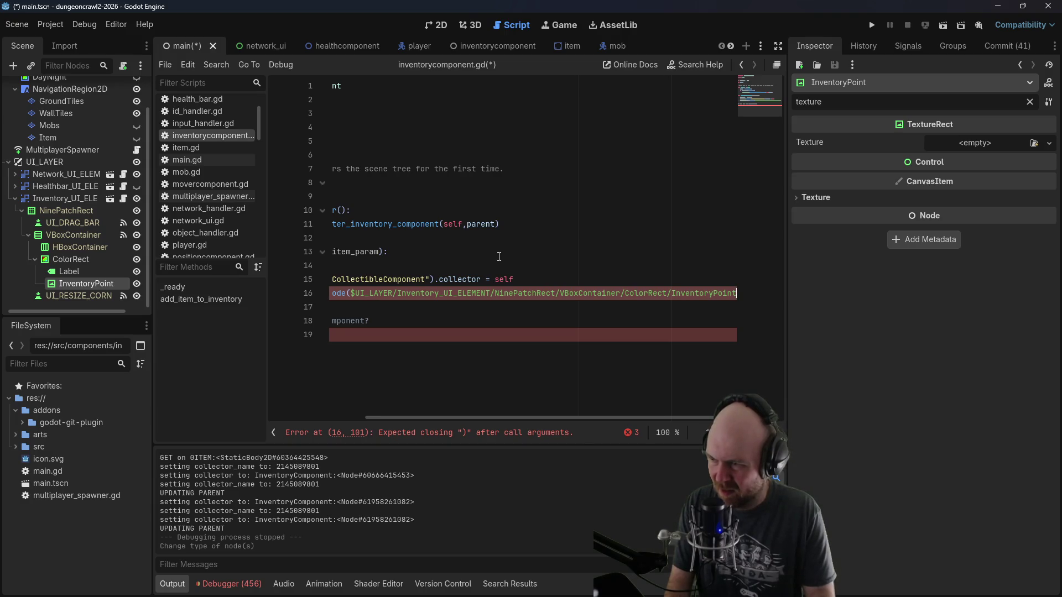
pyautogui.write('"")')
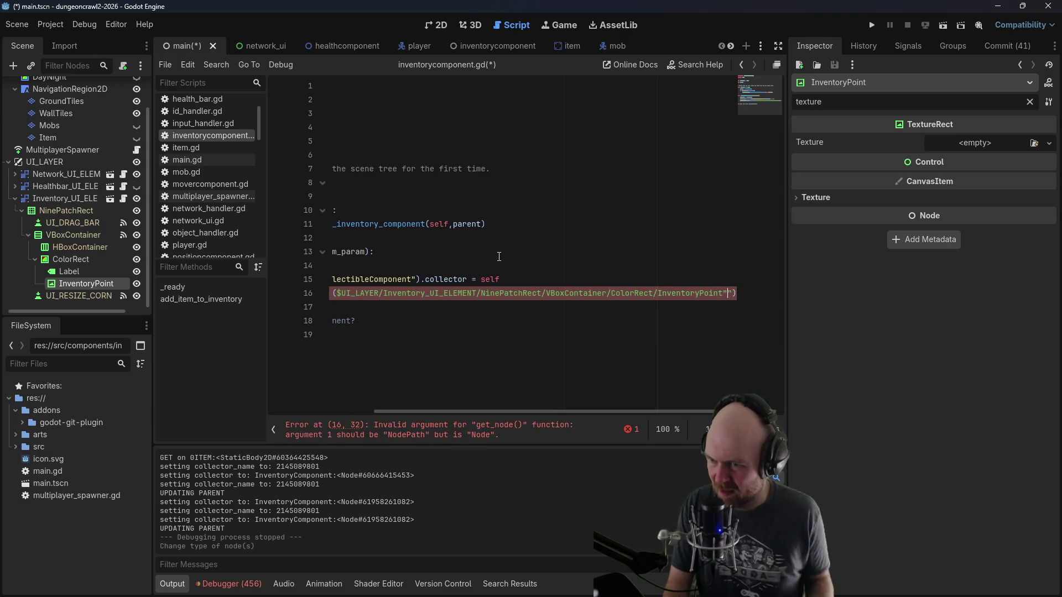
pyautogui.press('BackSpace')
pyautogui.press('BackSpace')
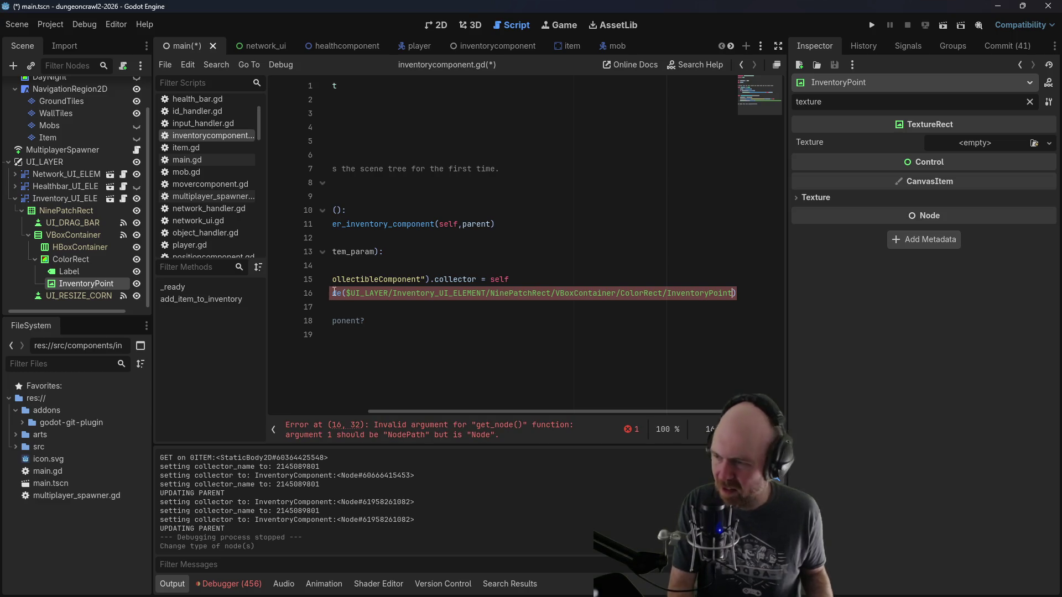
pyautogui.click(347, 293)
pyautogui.write('"')
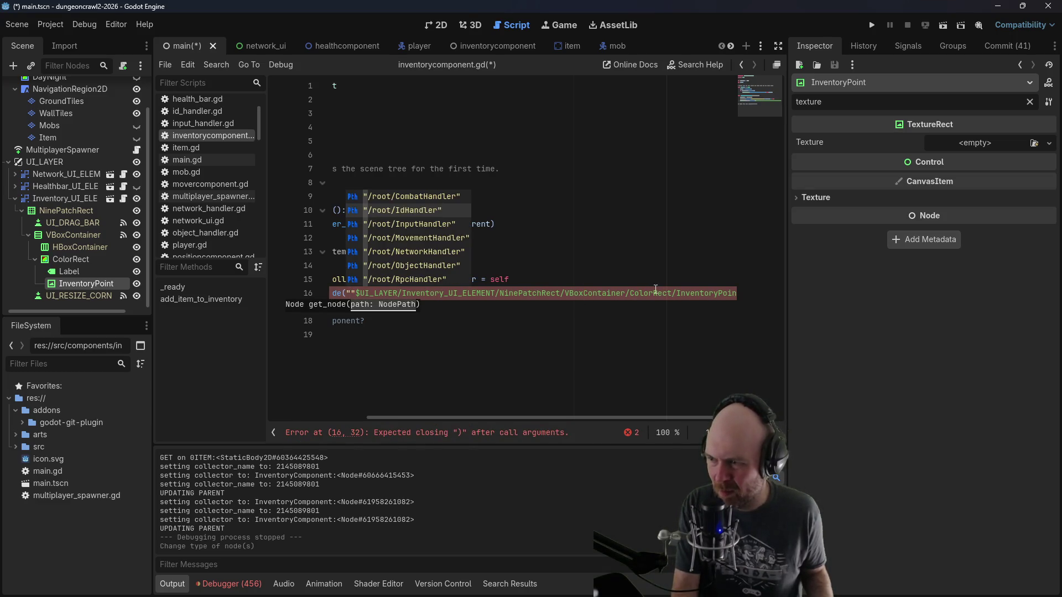
pyautogui.click(736, 293)
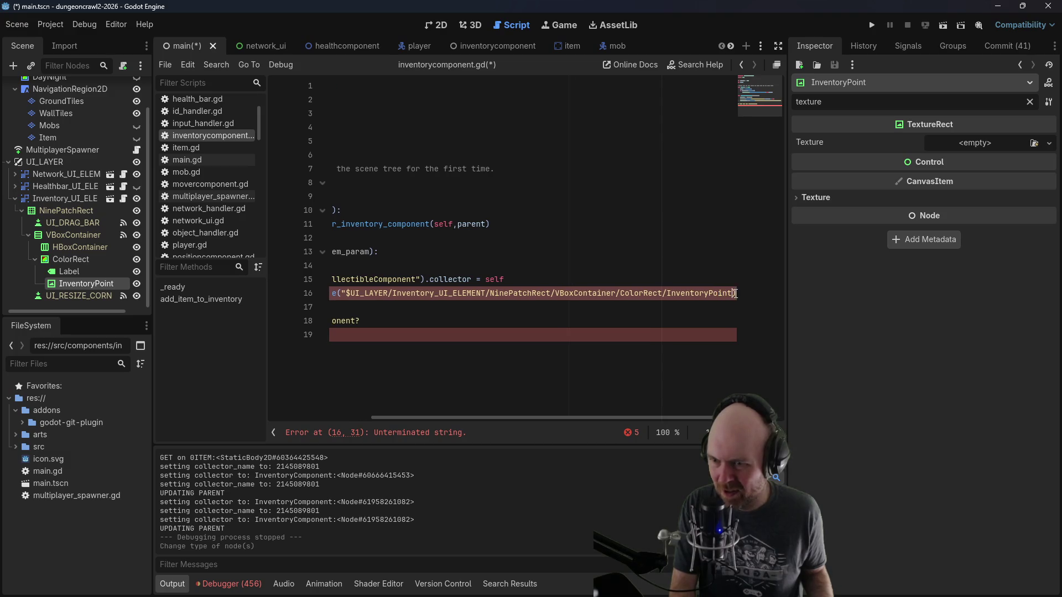
pyautogui.write('"')
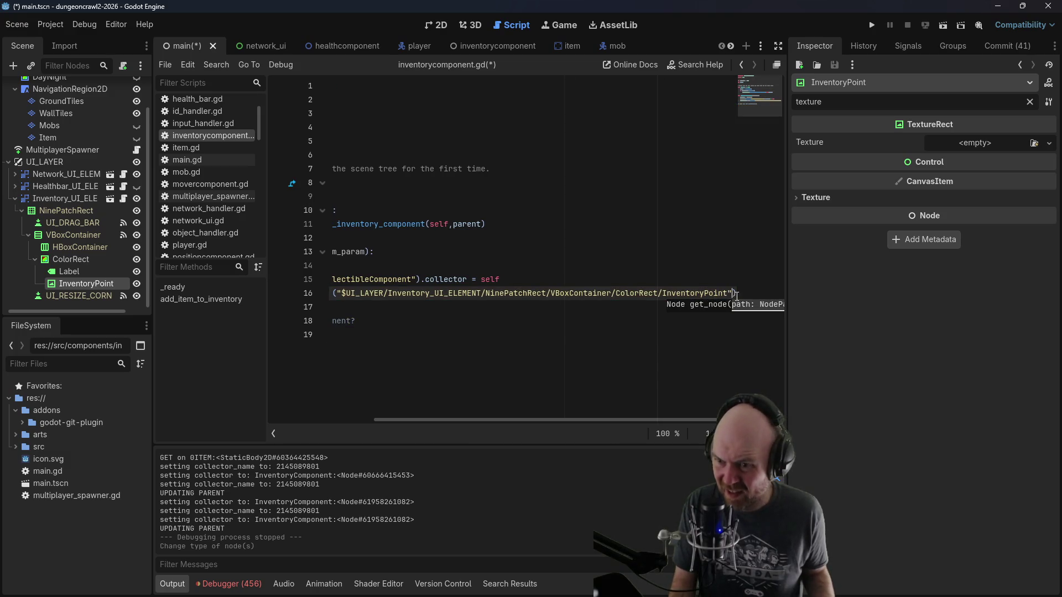
pyautogui.write('.texture =')
pyautogui.moveTo(488, 420); pyautogui.dragTo(294, 417)
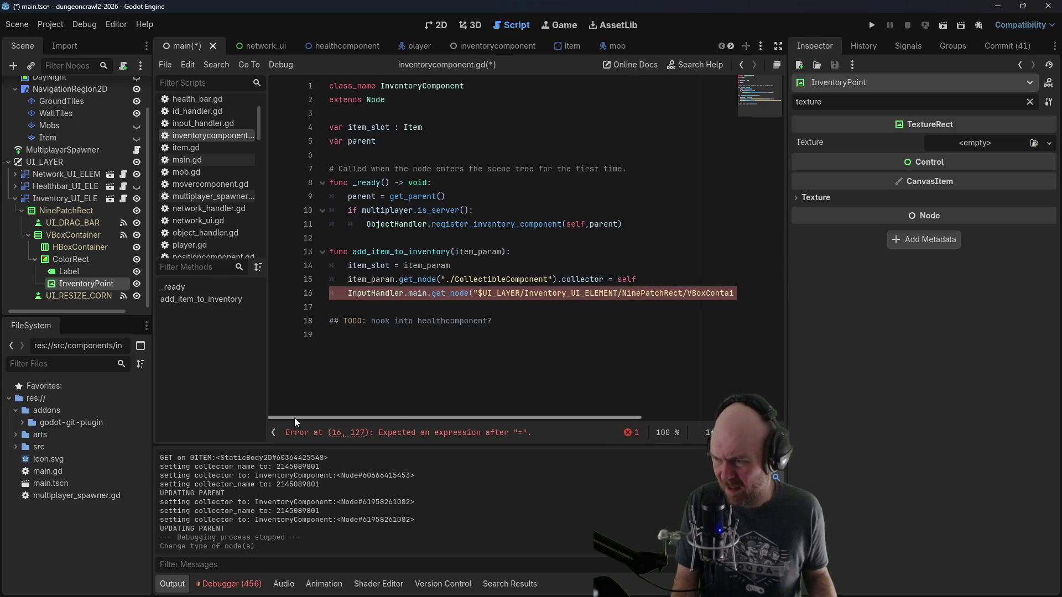
# Step: Finish line 16 with item_param.get_node("Sprite2D").texture and save the script
pyautogui.hotkey('ctrl', 'space')
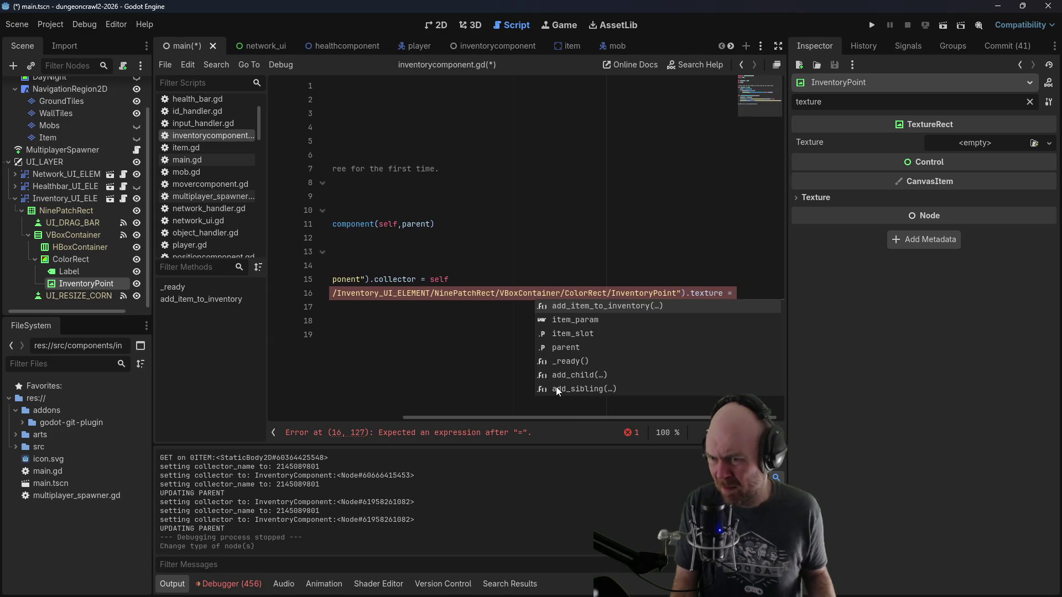
pyautogui.write('item_param.')
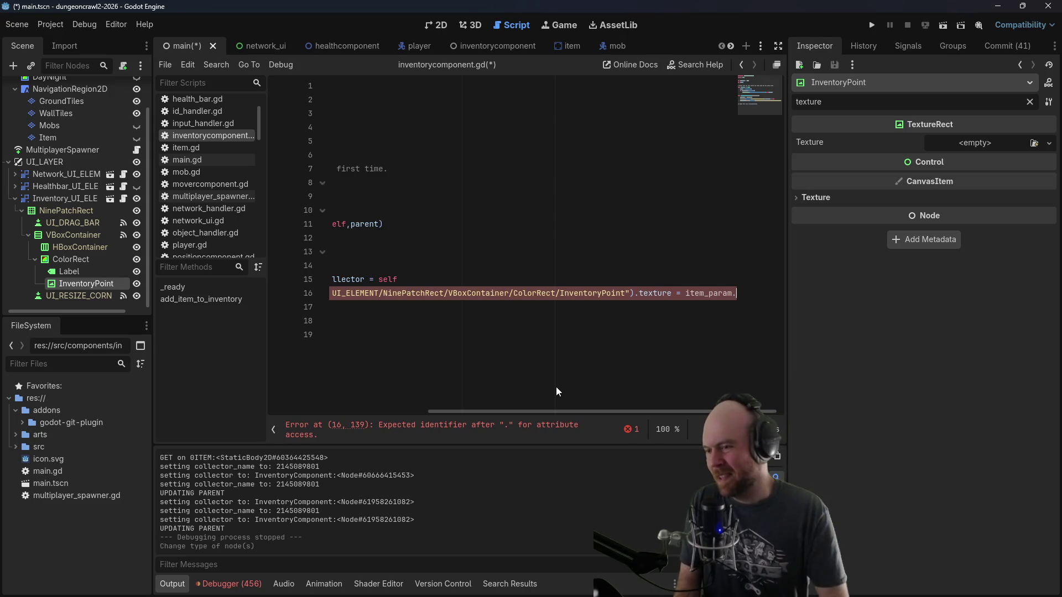
pyautogui.write('get_node(')
pyautogui.write('"Sprite2')
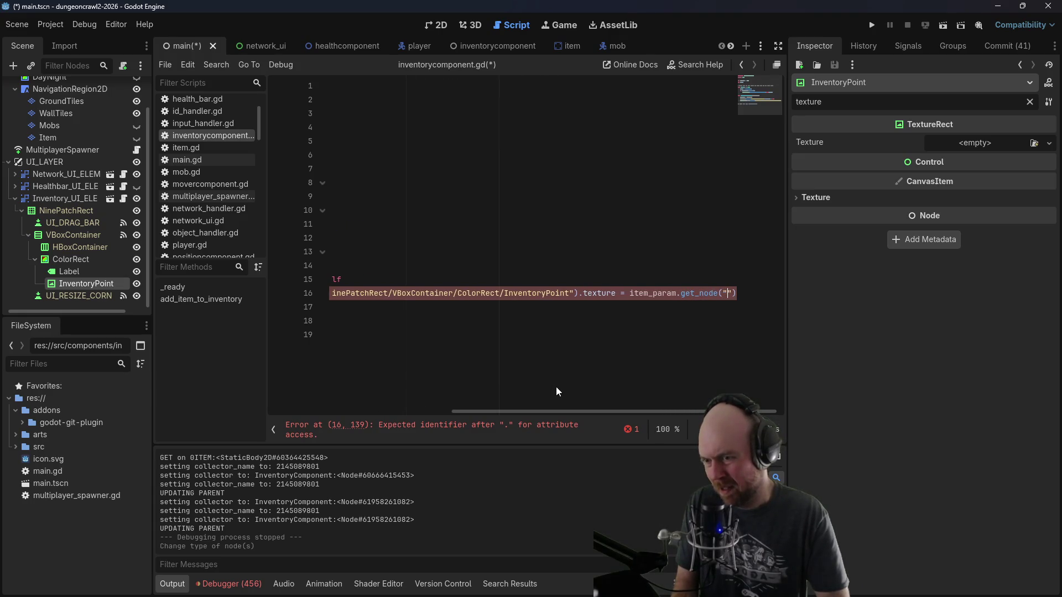
pyautogui.write('D')
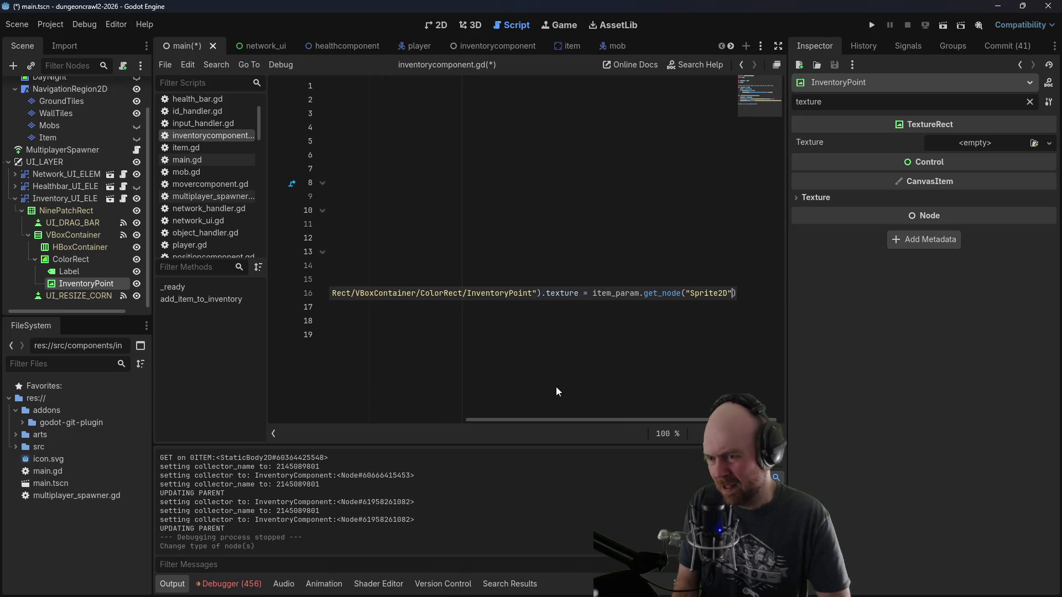
pyautogui.hotkey('ctrl', 's')
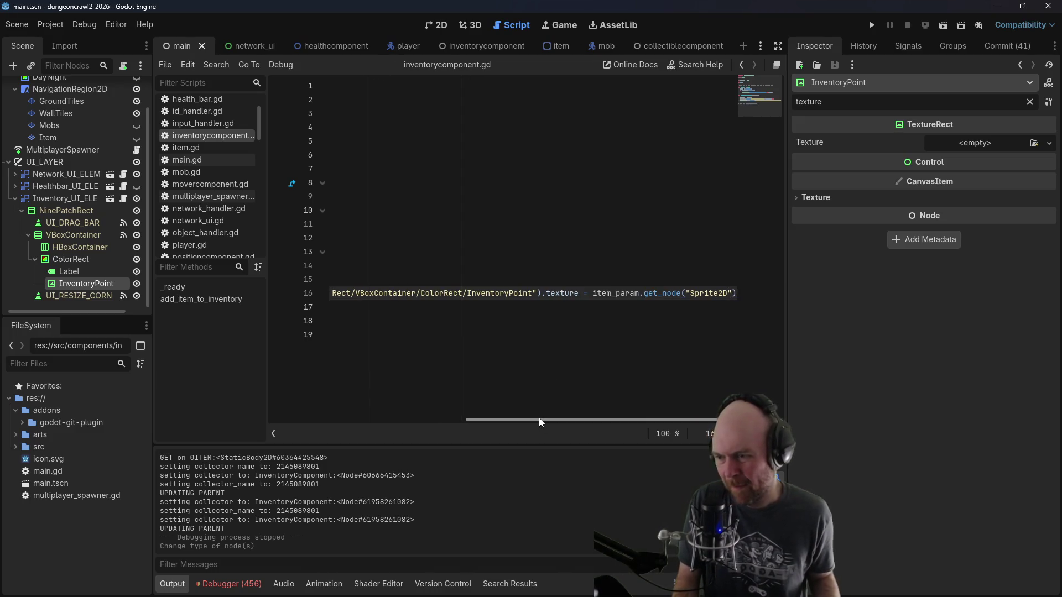
pyautogui.hscroll(-3, 539, 419)
pyautogui.hscroll(3, 540, 414)
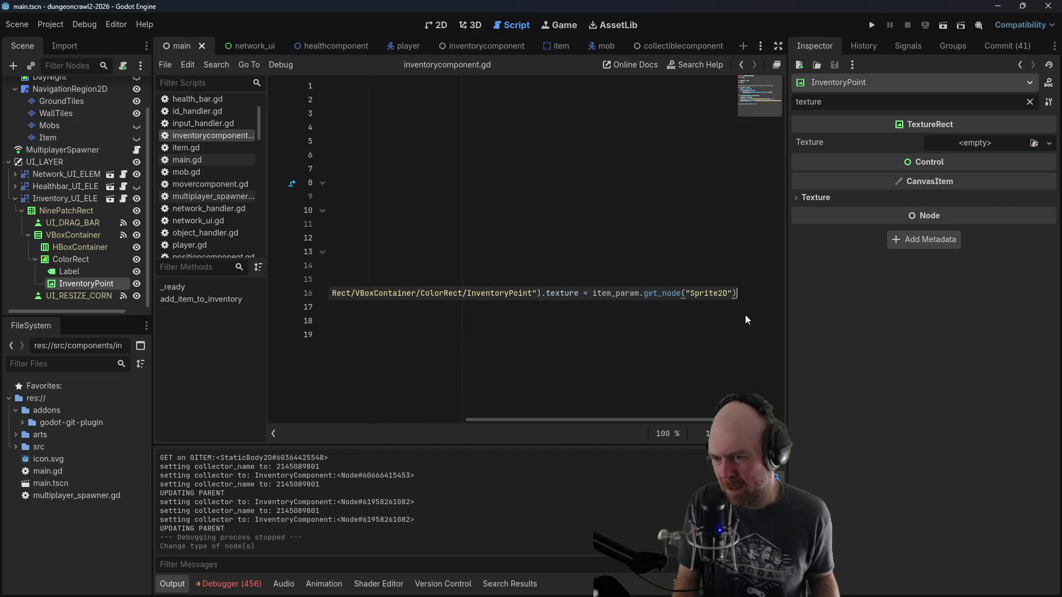
pyautogui.write('.texture')
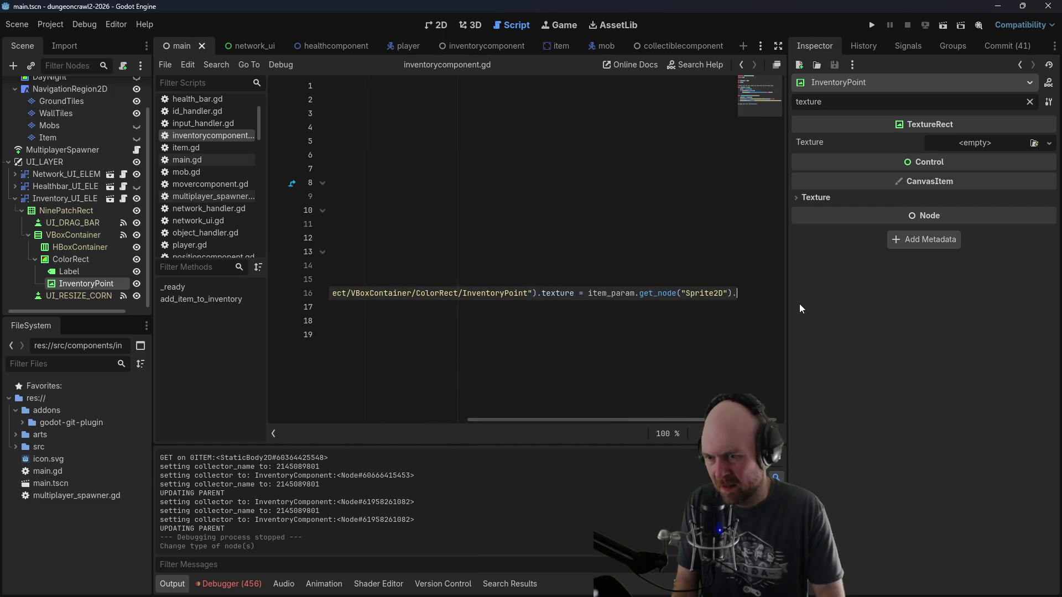
pyautogui.hotkey('ctrl', 's')
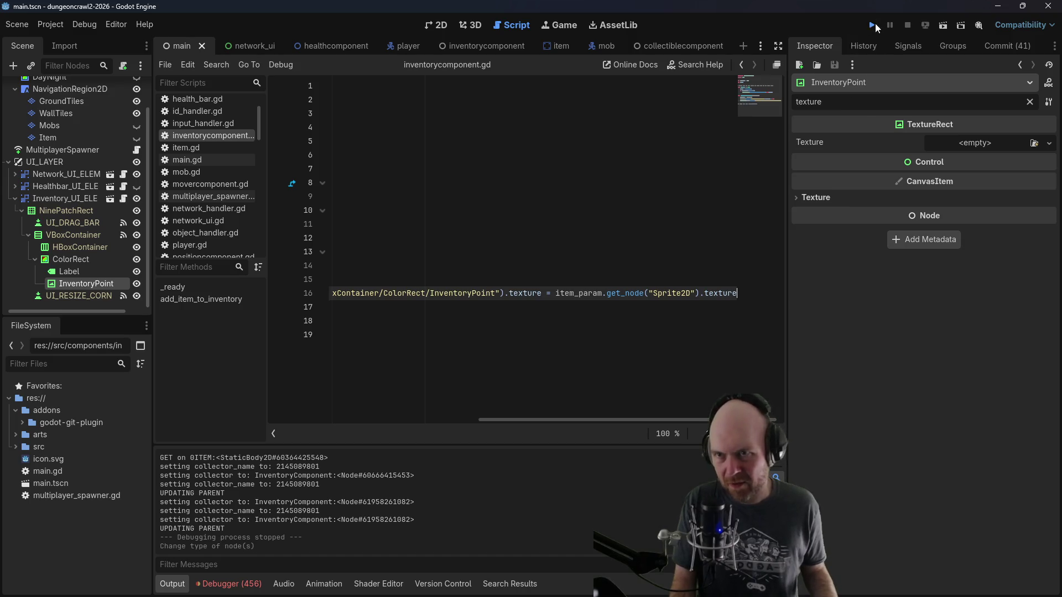
# Step: Run the game as server and client and walk the player onto the item, triggering the null-instance error
pyautogui.click(873, 24)
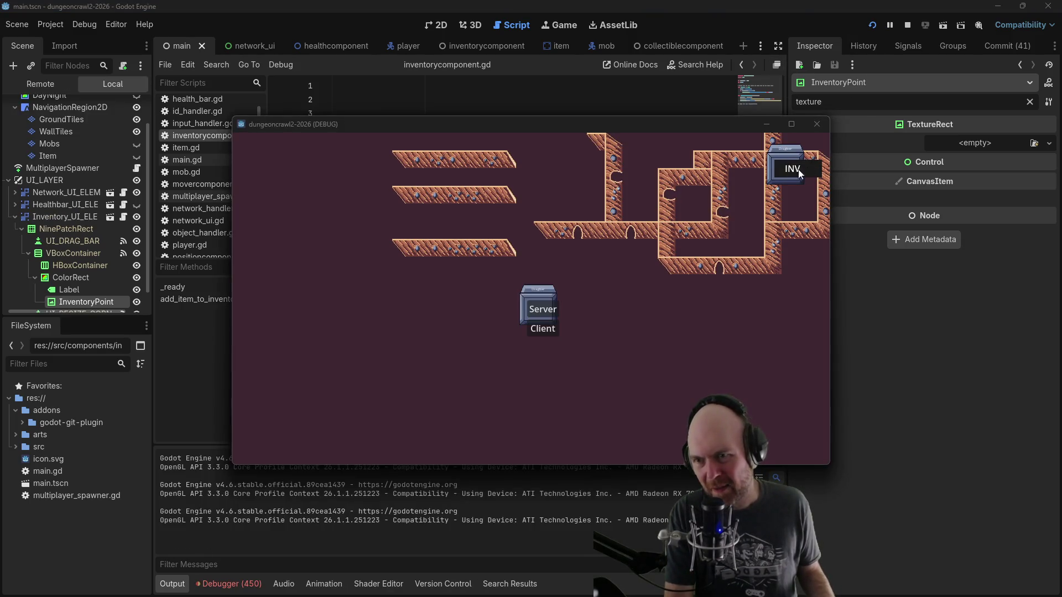
pyautogui.click(553, 307)
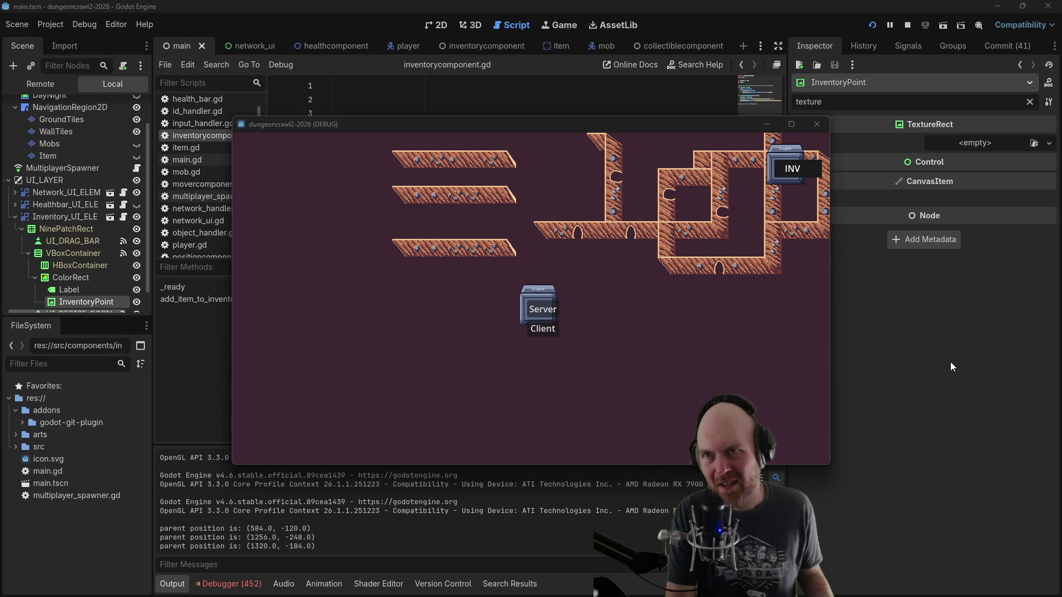
pyautogui.click(546, 329)
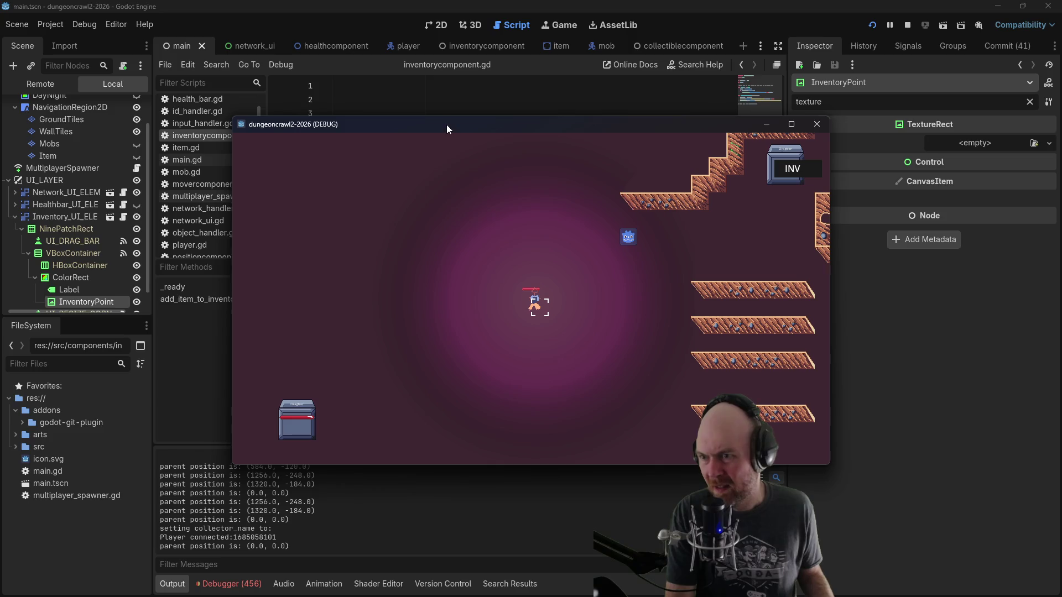
pyautogui.click(627, 240)
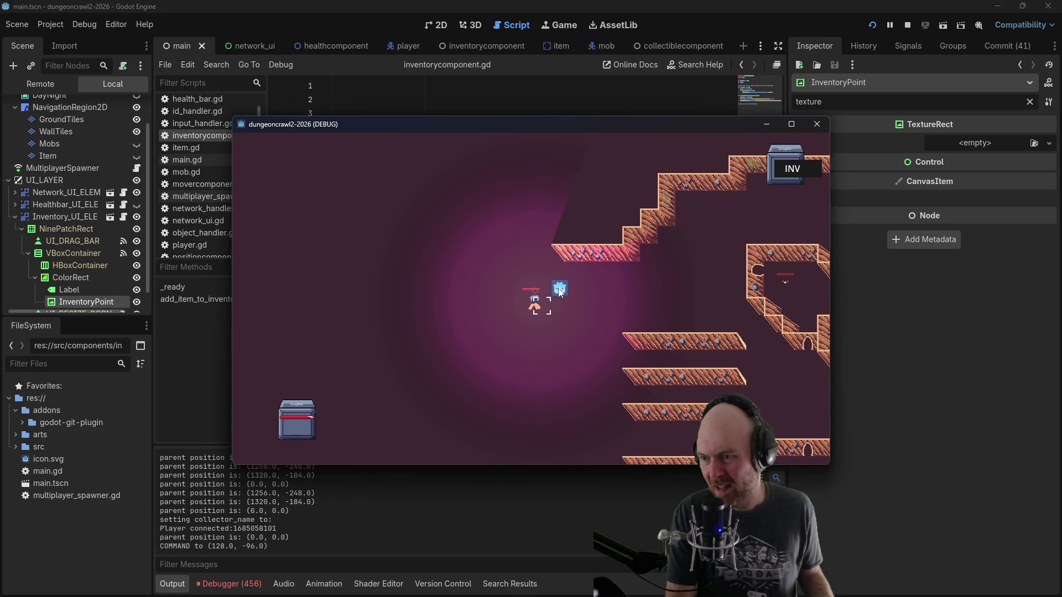
pyautogui.click(205, 406)
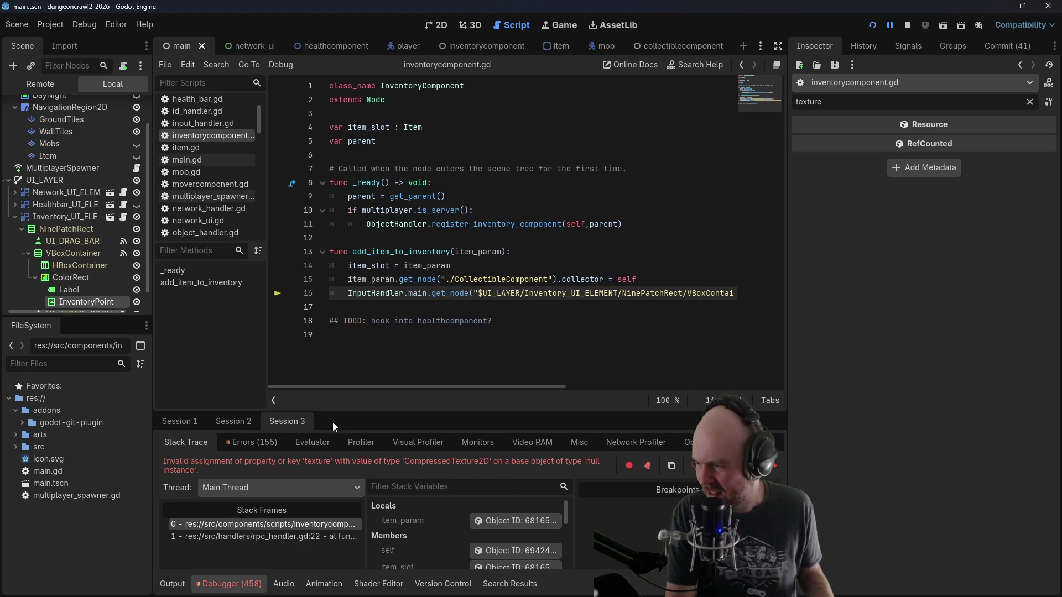
pyautogui.moveTo(375, 386)
pyautogui.mouseDown()
pyautogui.moveTo(548, 375)
pyautogui.moveTo(516, 415)
pyautogui.mouseUp()
pyautogui.scroll(-2, 430, 519)
pyautogui.scroll(-4, 439, 515)
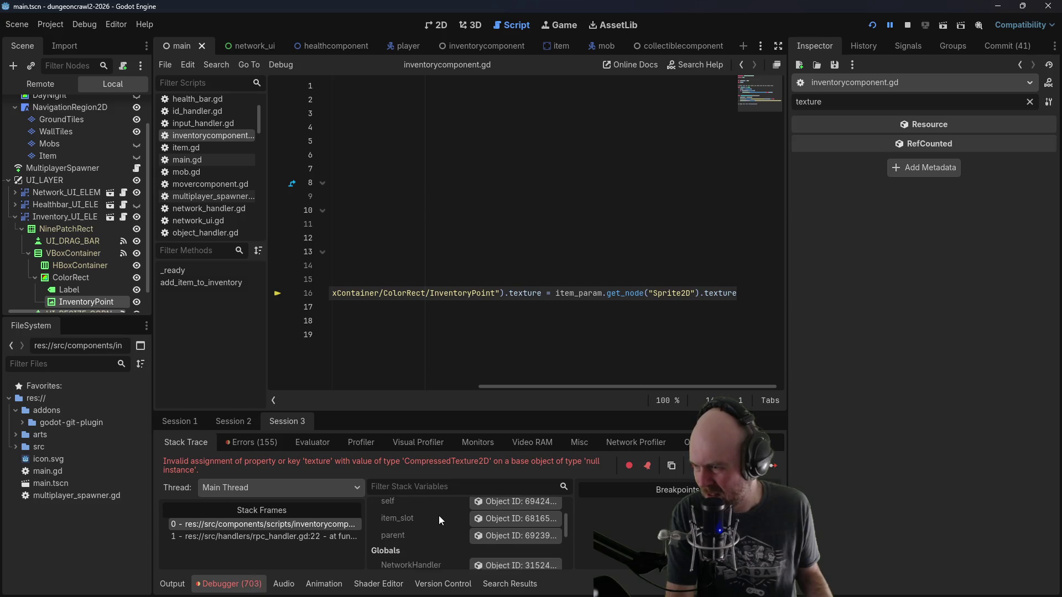
pyautogui.moveTo(565, 532)
pyautogui.mouseDown()
pyautogui.moveTo(562, 557)
pyautogui.moveTo(547, 494)
pyautogui.mouseUp()
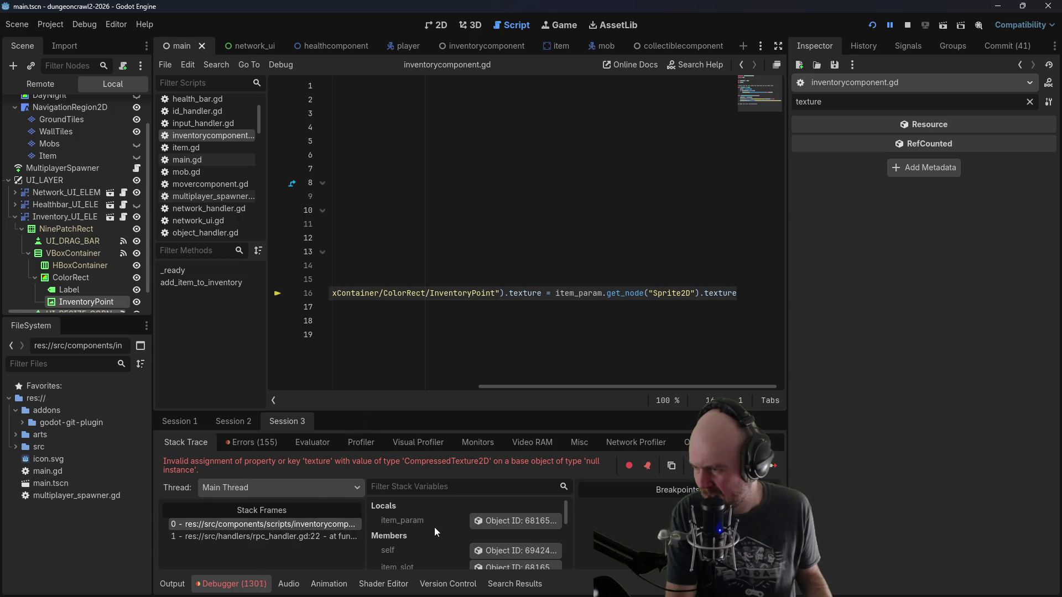
pyautogui.moveTo(505, 388); pyautogui.dragTo(293, 388)
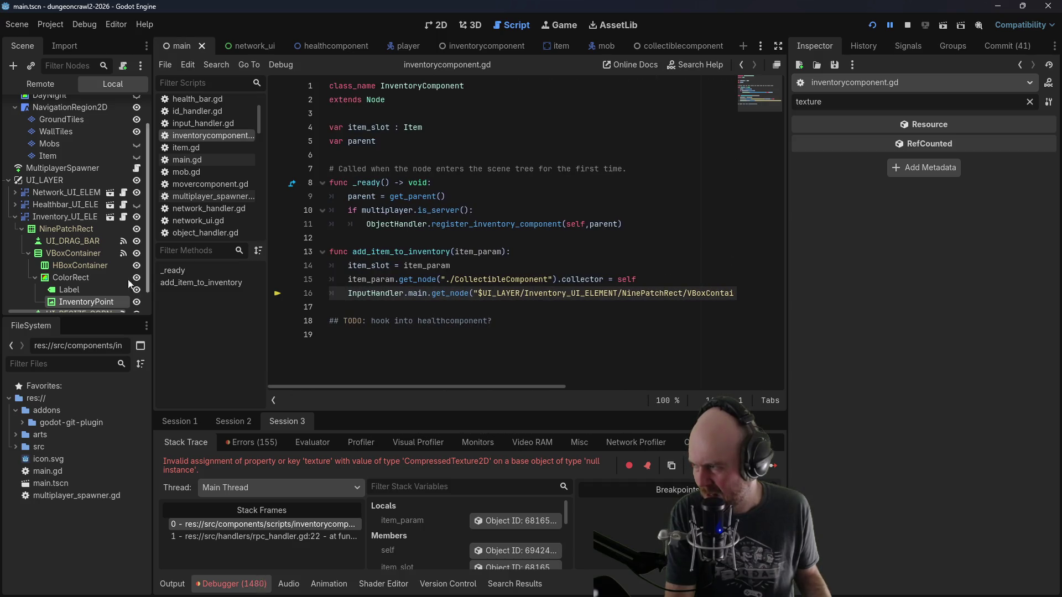
pyautogui.click(8, 181)
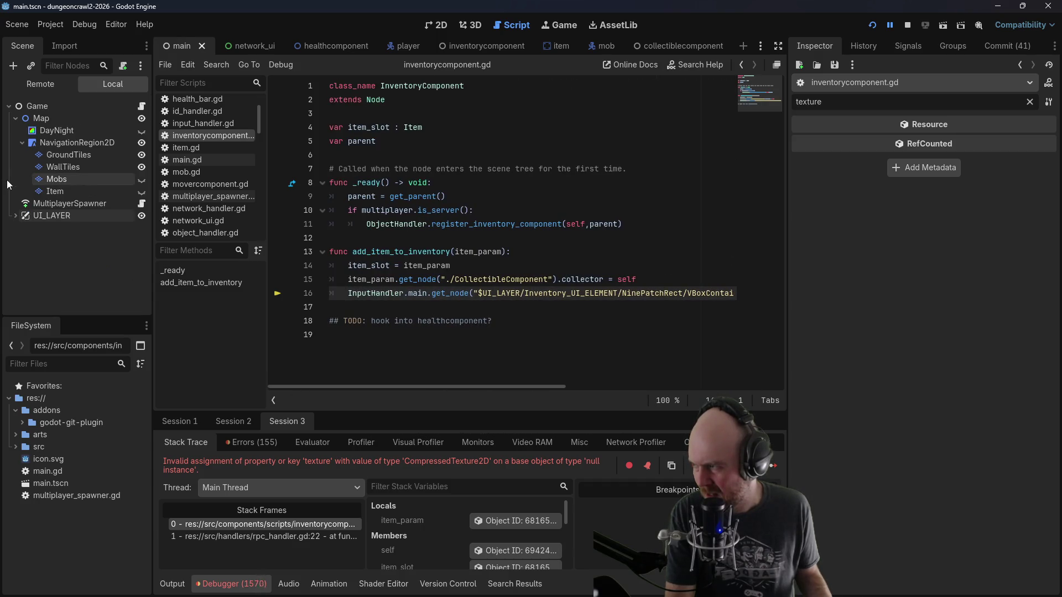
pyautogui.click(15, 216)
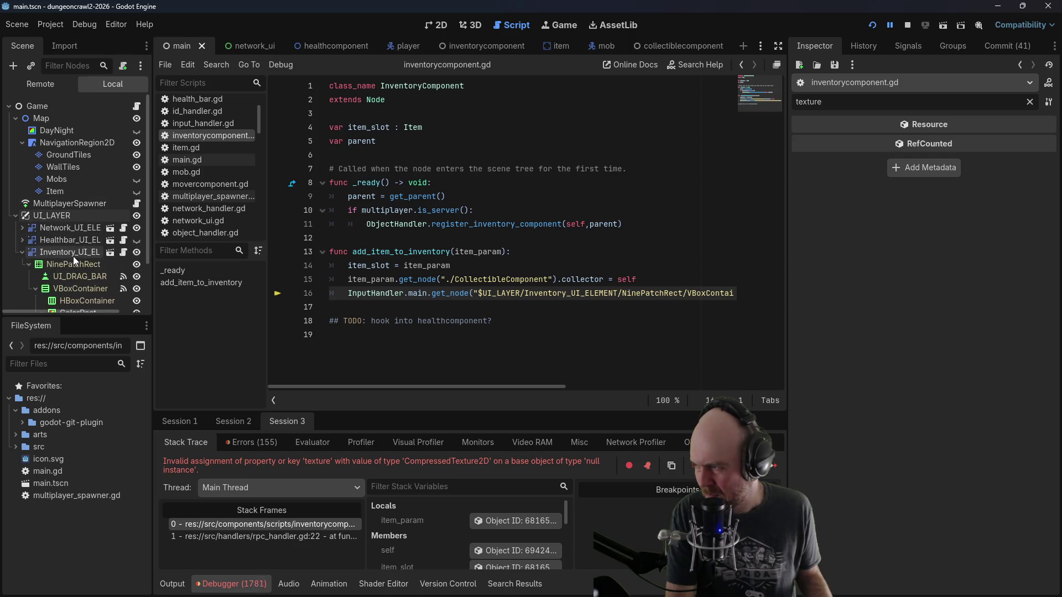
pyautogui.click(22, 253)
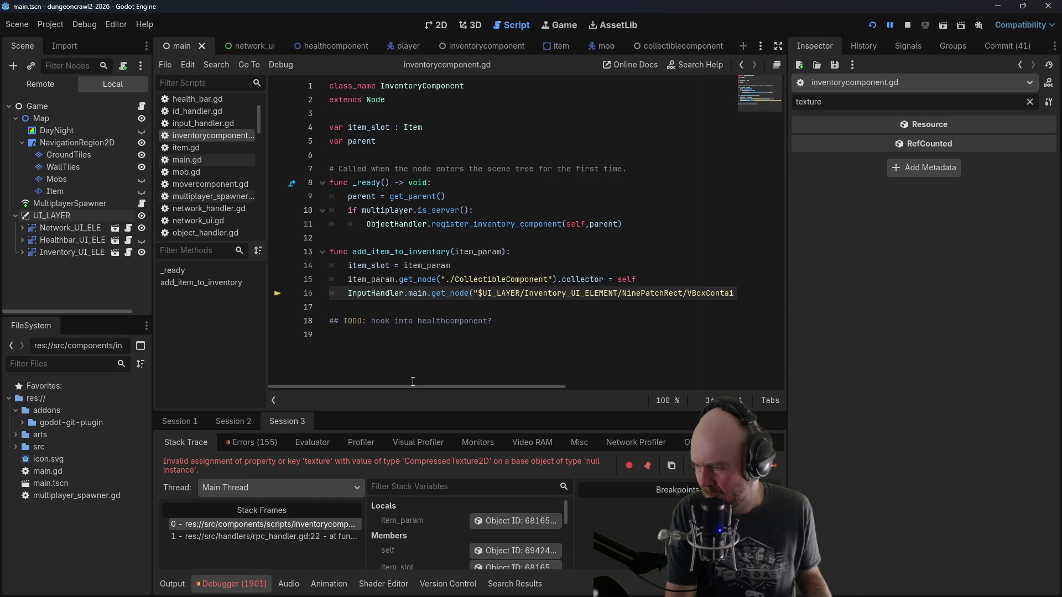
# Step: Add a new line declaring var uinode = the InventoryPoint get_node lookup cut from line 17
pyautogui.click(674, 277)
pyautogui.press('Return')
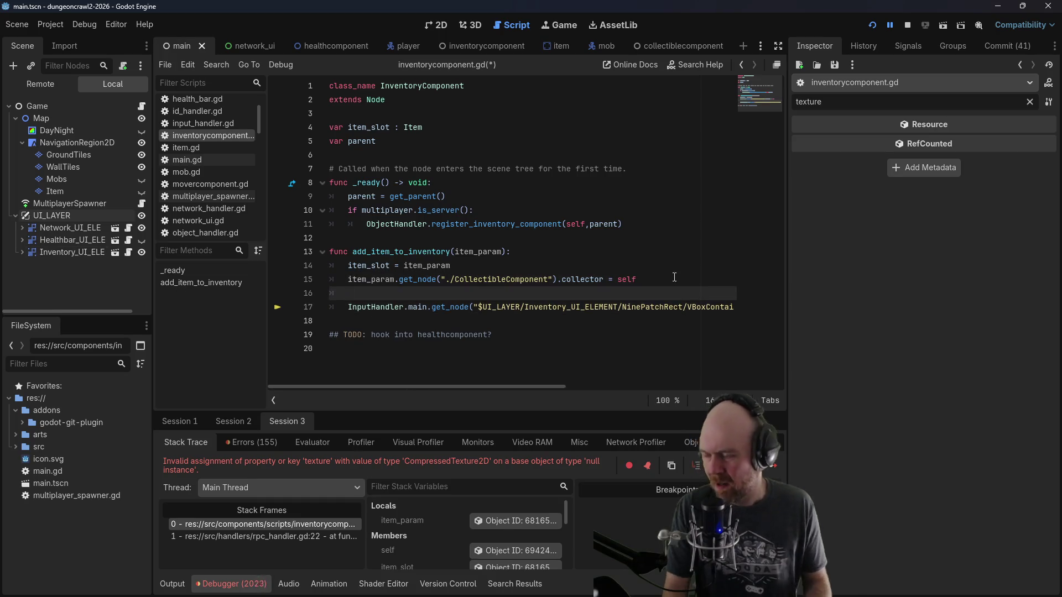
pyautogui.write('var nod')
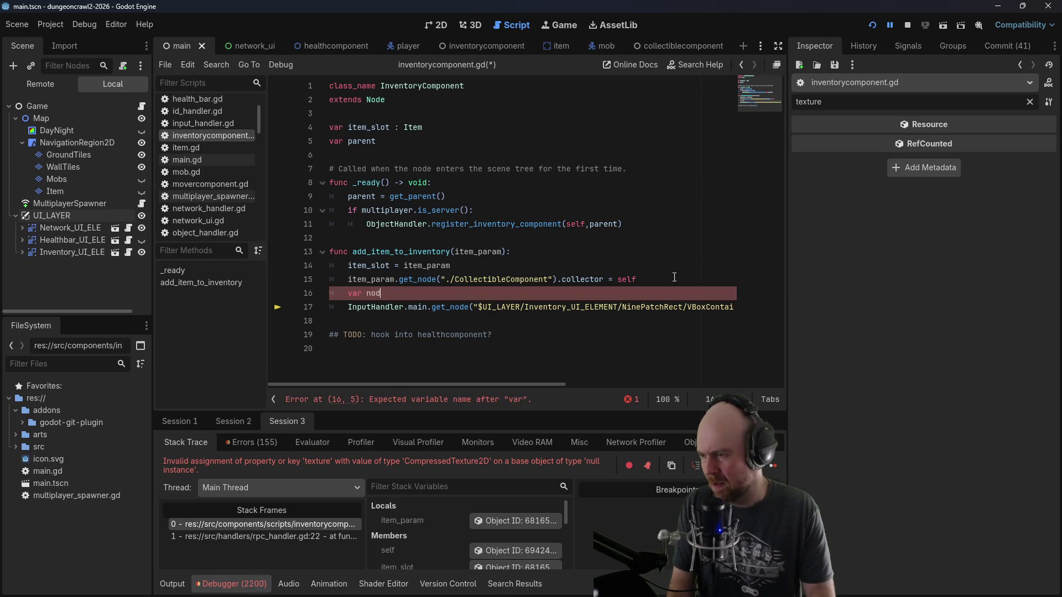
pyautogui.press('BackSpace')
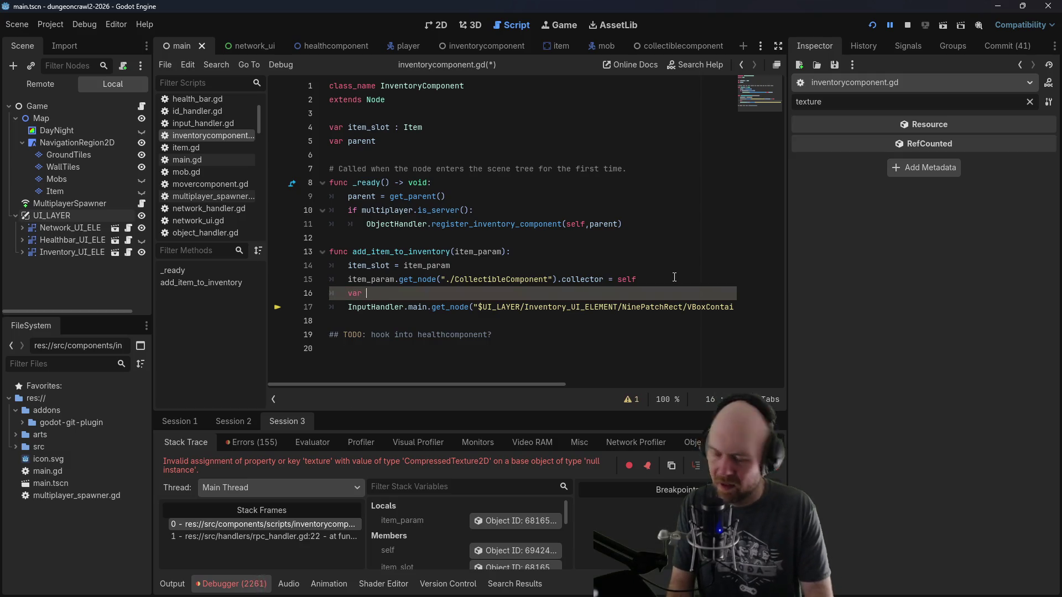
pyautogui.write('uinode =')
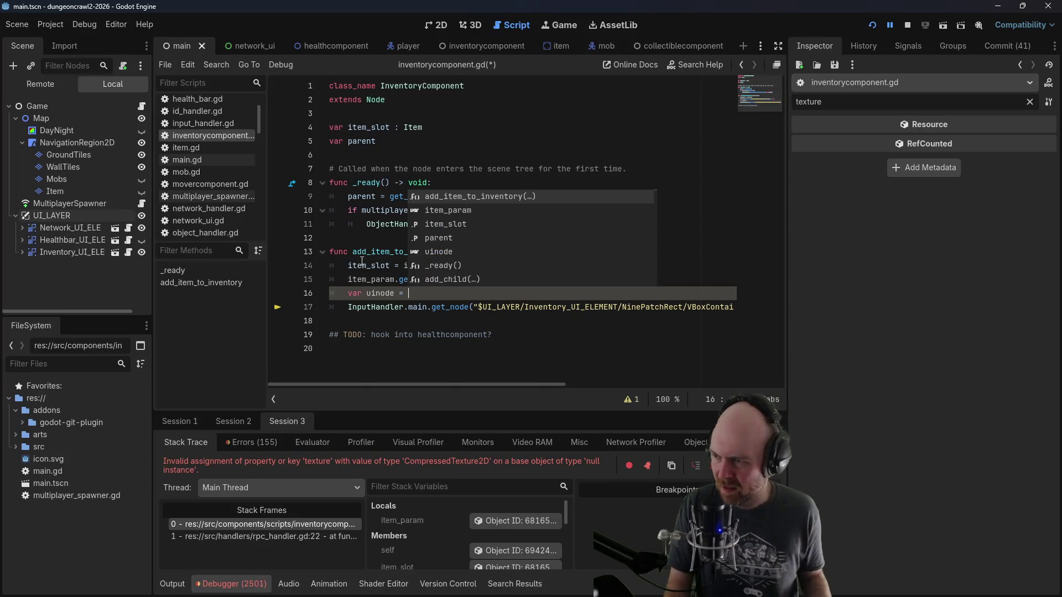
pyautogui.moveTo(348, 307); pyautogui.dragTo(736, 307)
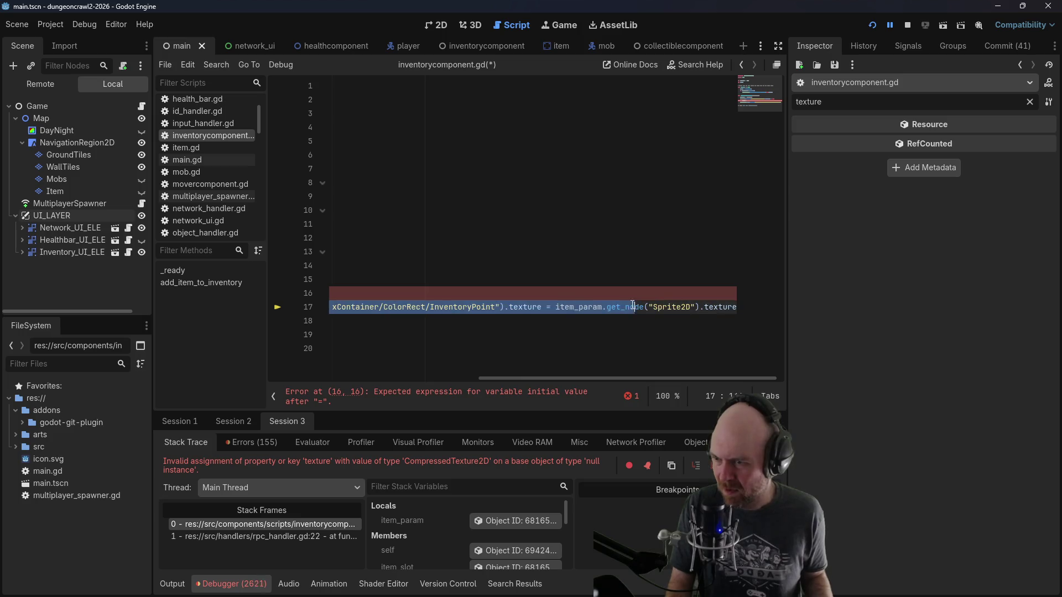
pyautogui.moveTo(635, 307); pyautogui.dragTo(500, 307)
pyautogui.hotkey('ctrl', 'x')
pyautogui.click(517, 294)
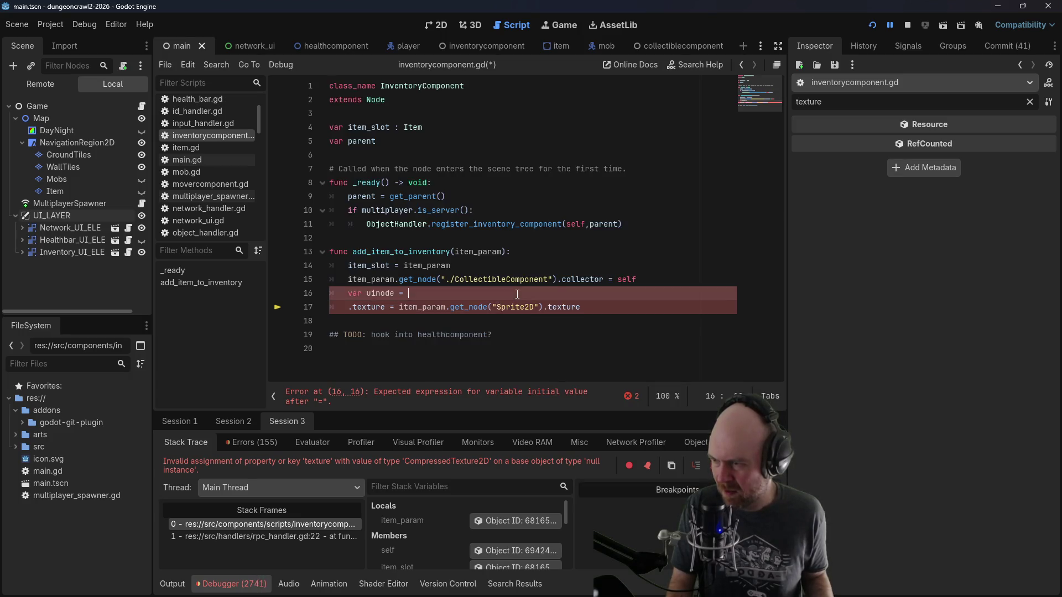
pyautogui.hotkey('ctrl', 'v')
# Step: Change line 17 to assign uinode.texture, save, and remove a stray D from line 13
pyautogui.moveTo(432, 382); pyautogui.dragTo(294, 379)
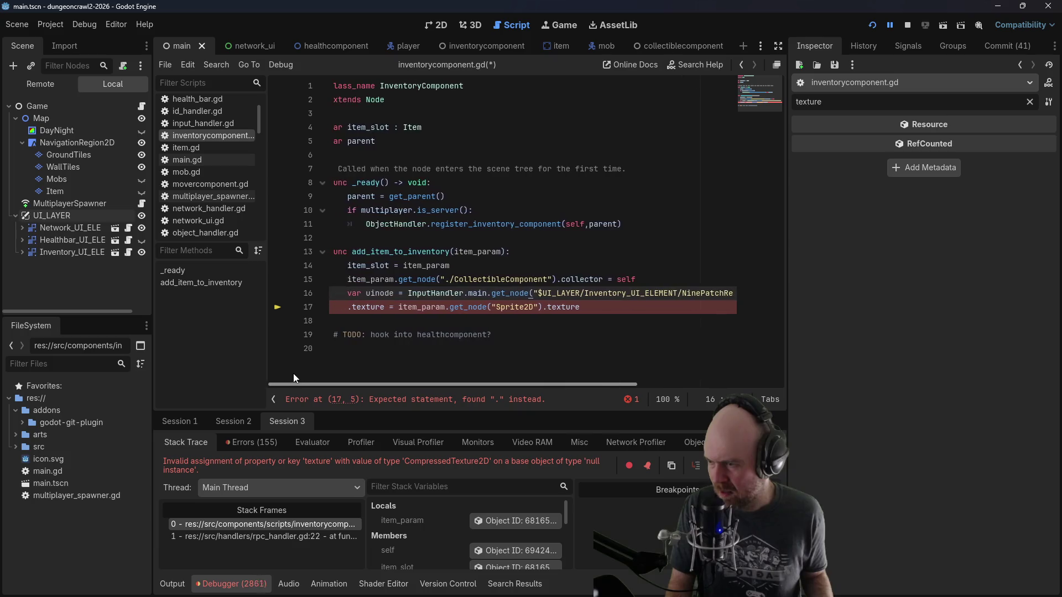
pyautogui.click(348, 307)
pyautogui.write('ui')
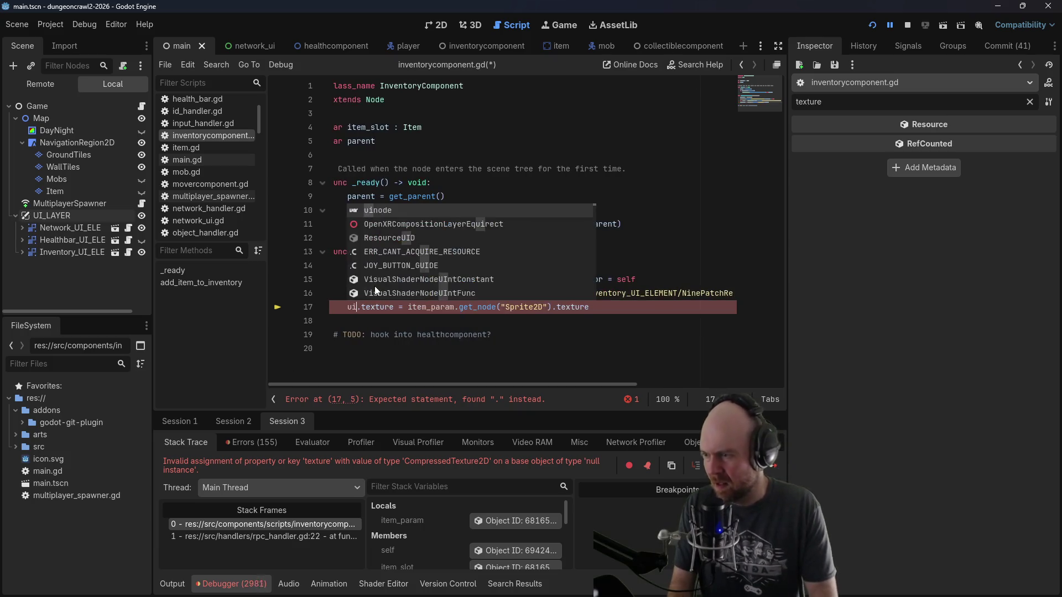
pyautogui.write('node')
pyautogui.click(457, 245)
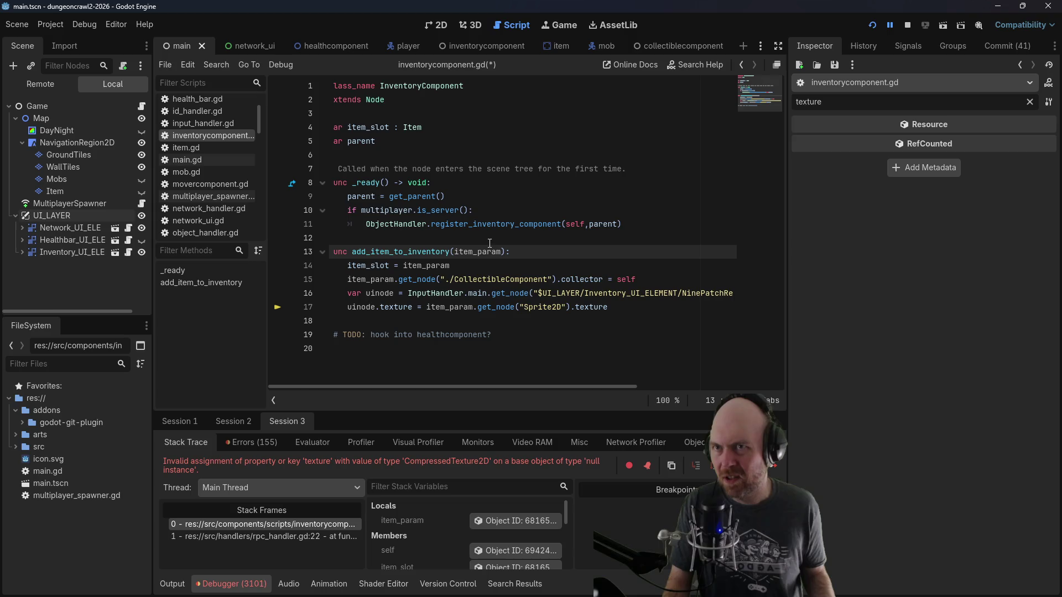
pyautogui.hotkey('ctrl', 's')
pyautogui.click(479, 251)
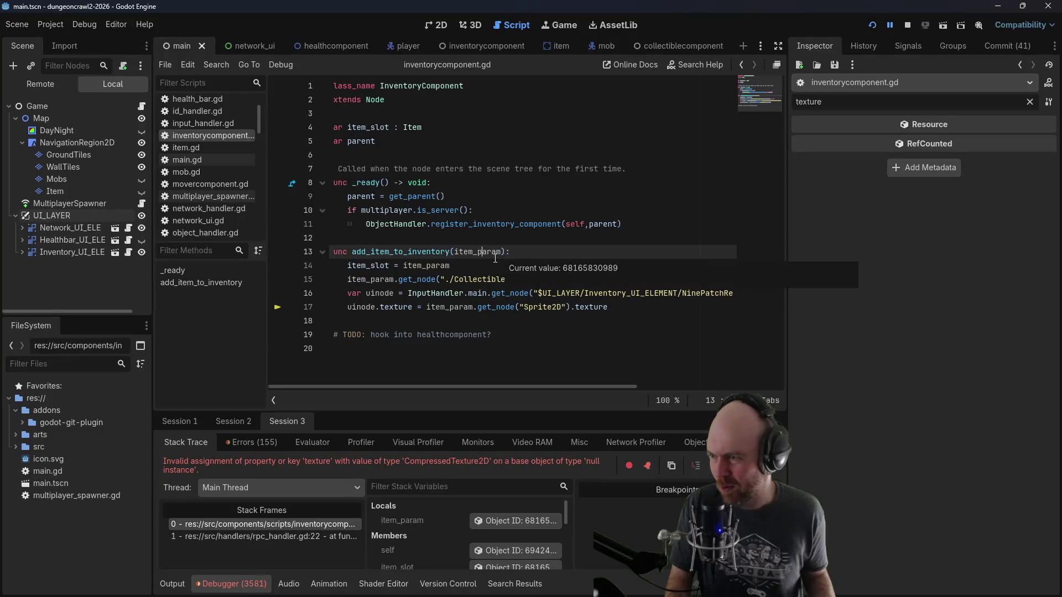
pyautogui.moveTo(410, 389); pyautogui.dragTo(405, 390)
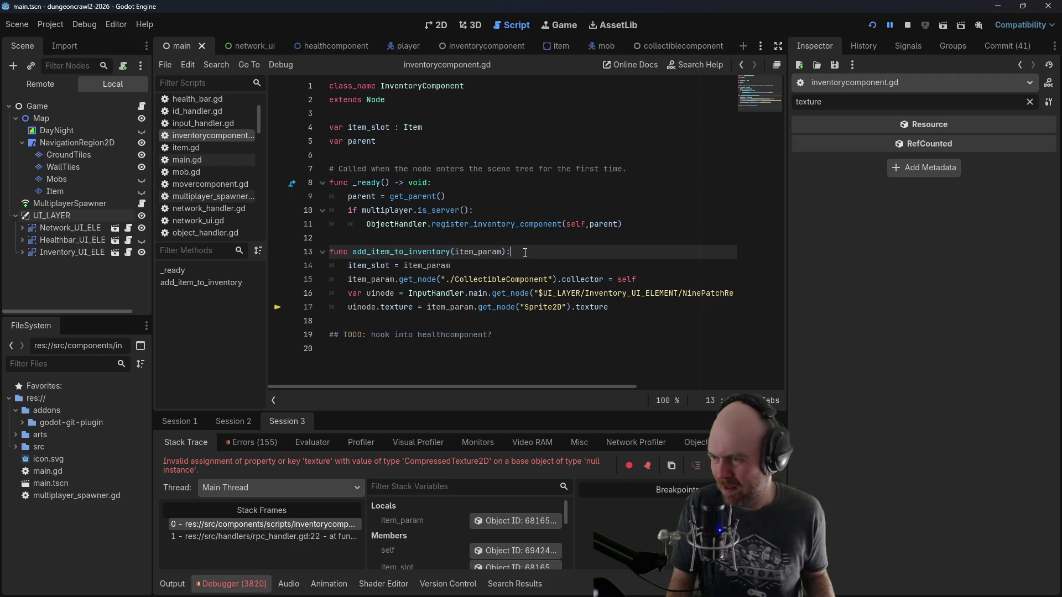
pyautogui.write('D')
pyautogui.press('Escape')
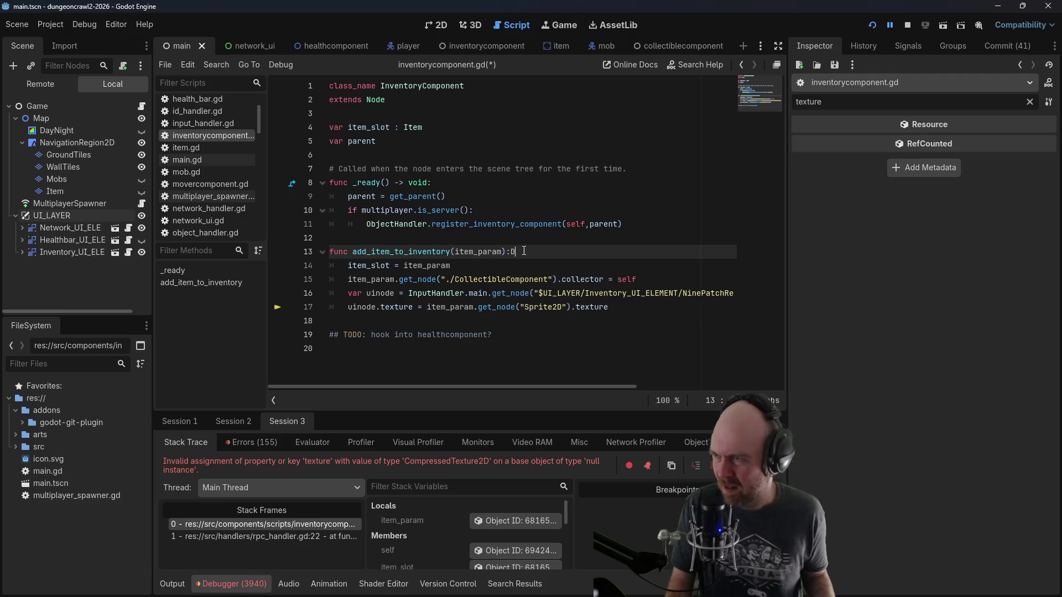
pyautogui.press('BackSpace')
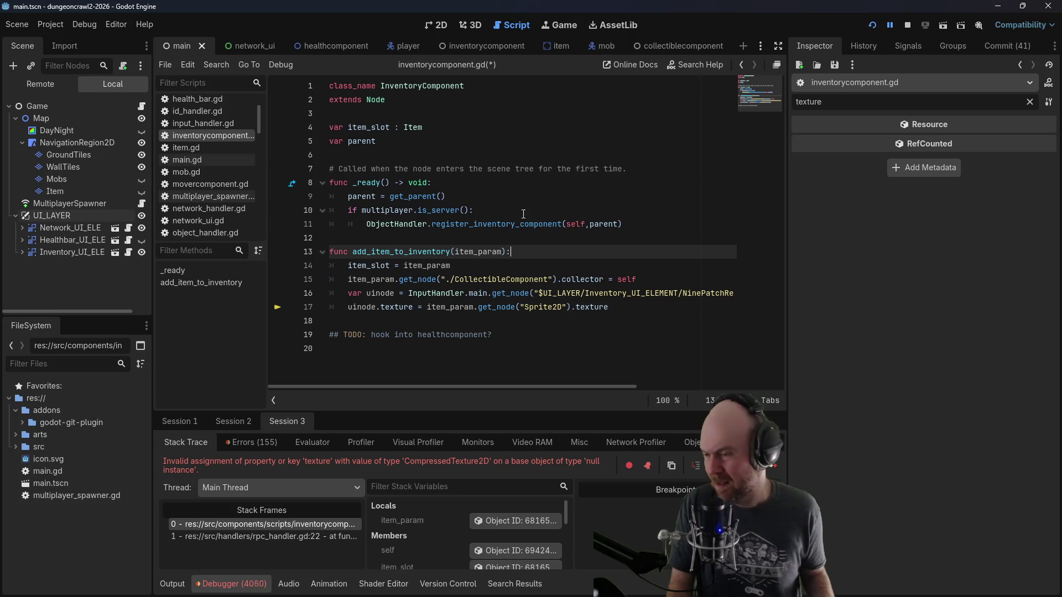
pyautogui.hotkey('ctrl', 's')
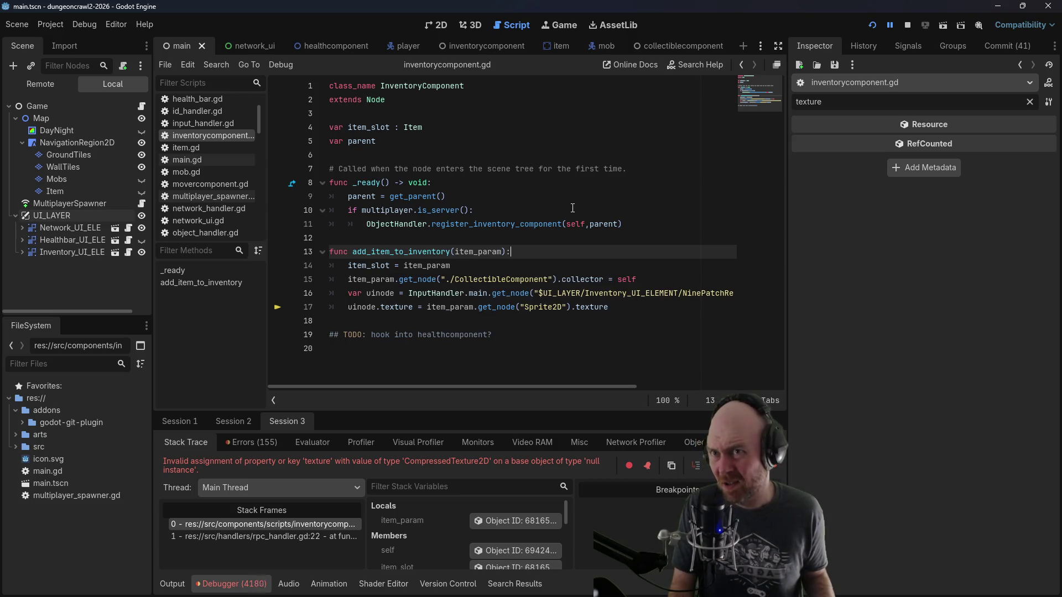
# Step: Undo accidental line duplications, delete another stray D, save, and stop the running game
pyautogui.hotkey('ctrl', 'shift', 'd')
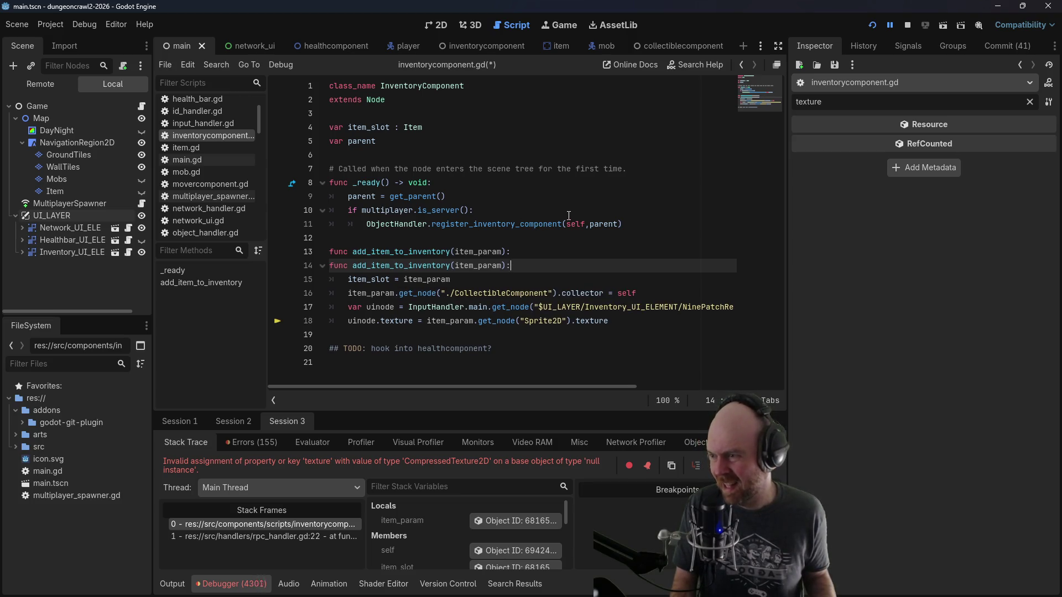
pyautogui.hotkey('ctrl', 'z')
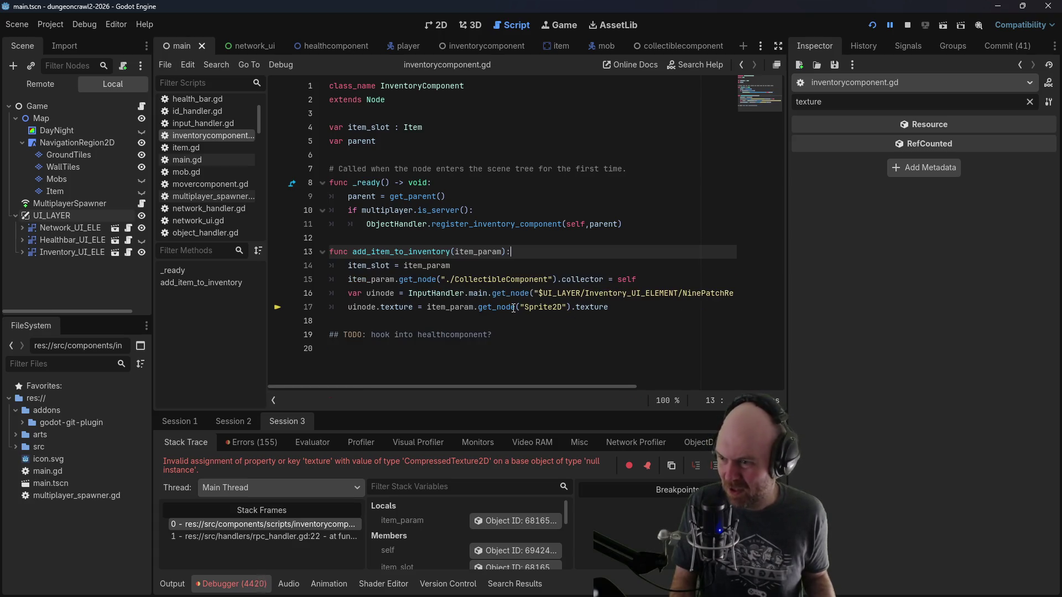
pyautogui.doubleClick(514, 307)
pyautogui.click(639, 303)
pyautogui.hotkey('ctrl', 'shift', 'd')
pyautogui.hotkey('ctrl', 'z')
pyautogui.hotkey('ctrl', 'shift', 'd')
pyautogui.hotkey('ctrl', 'z')
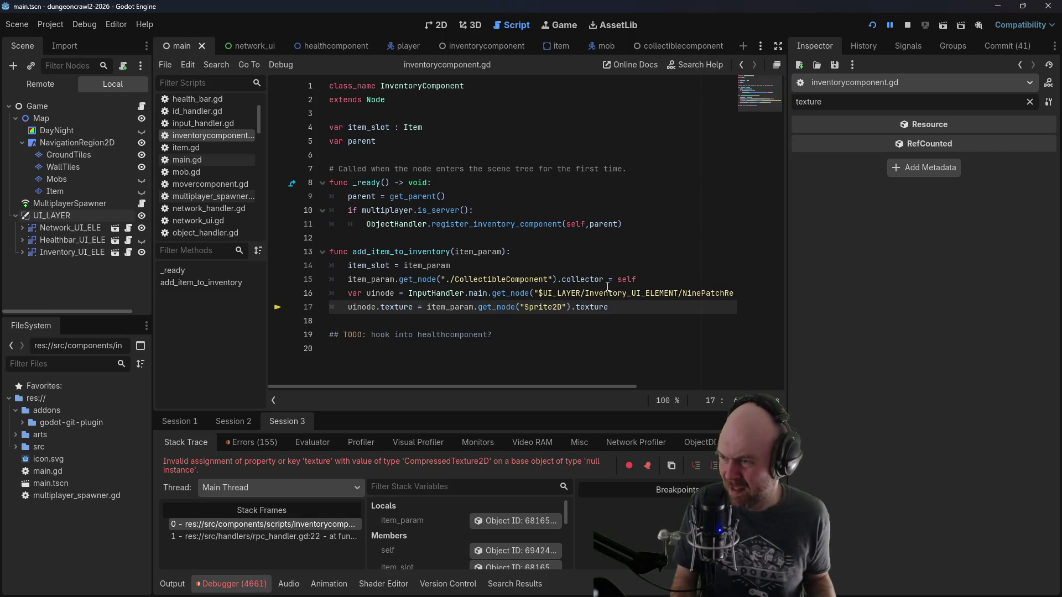
pyautogui.press('Up')
pyautogui.press('Up')
pyautogui.press('Up')
pyautogui.write('D')
pyautogui.press('BackSpace')
pyautogui.hotkey('ctrl', 's')
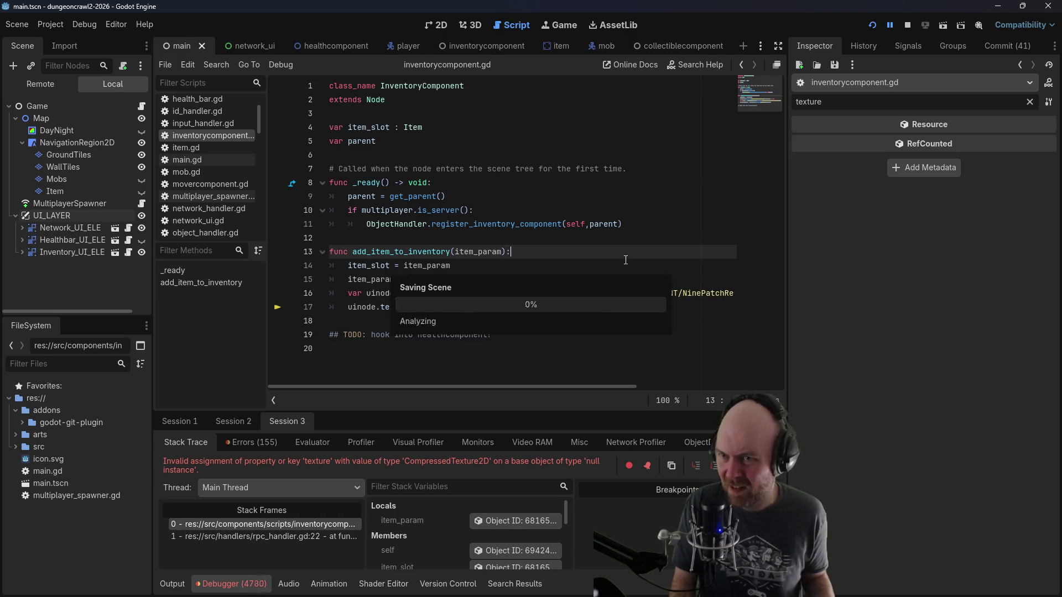
pyautogui.click(906, 26)
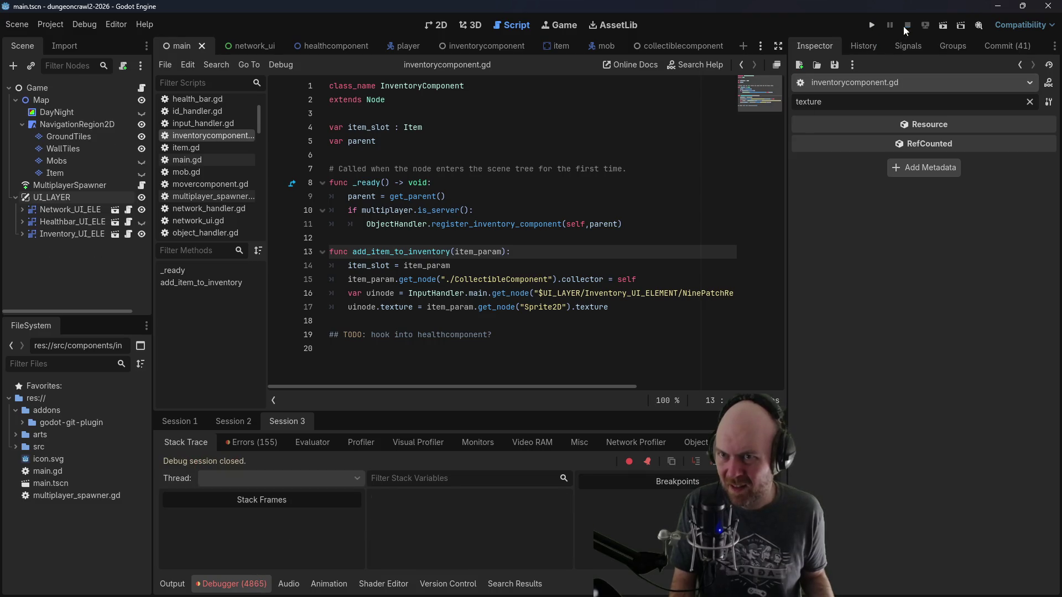
# Step: Retest as a client, walking to the item until uinode comes back null, then stop debugging
pyautogui.click(869, 28)
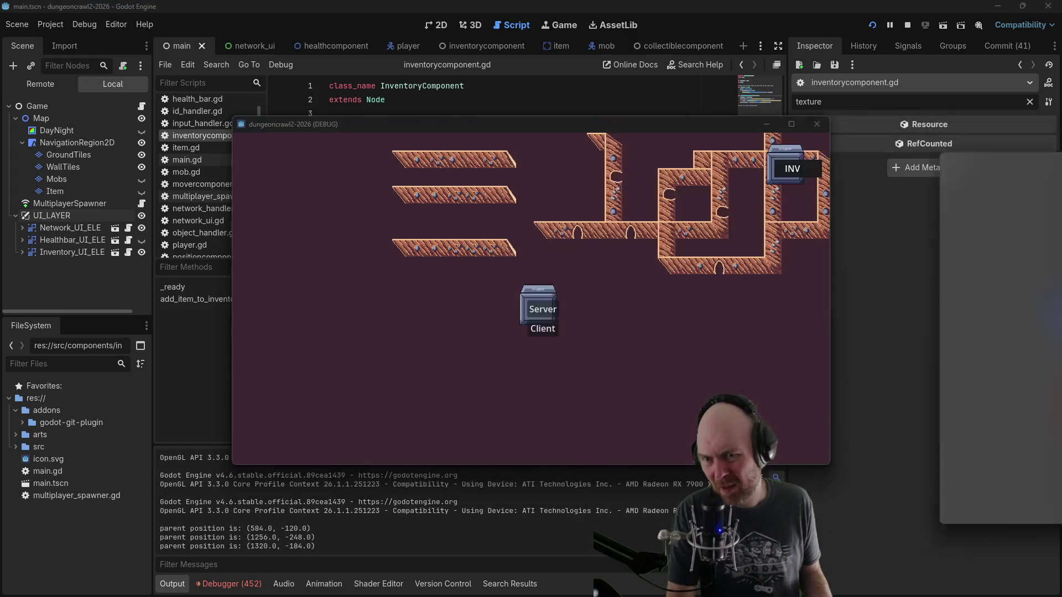
pyautogui.click(544, 330)
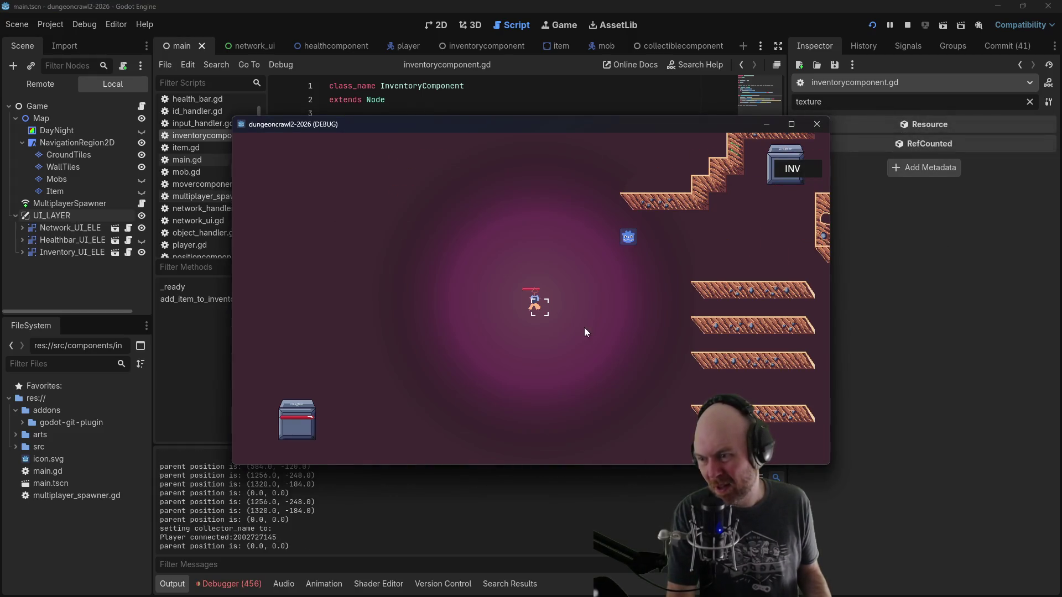
pyautogui.click(616, 248)
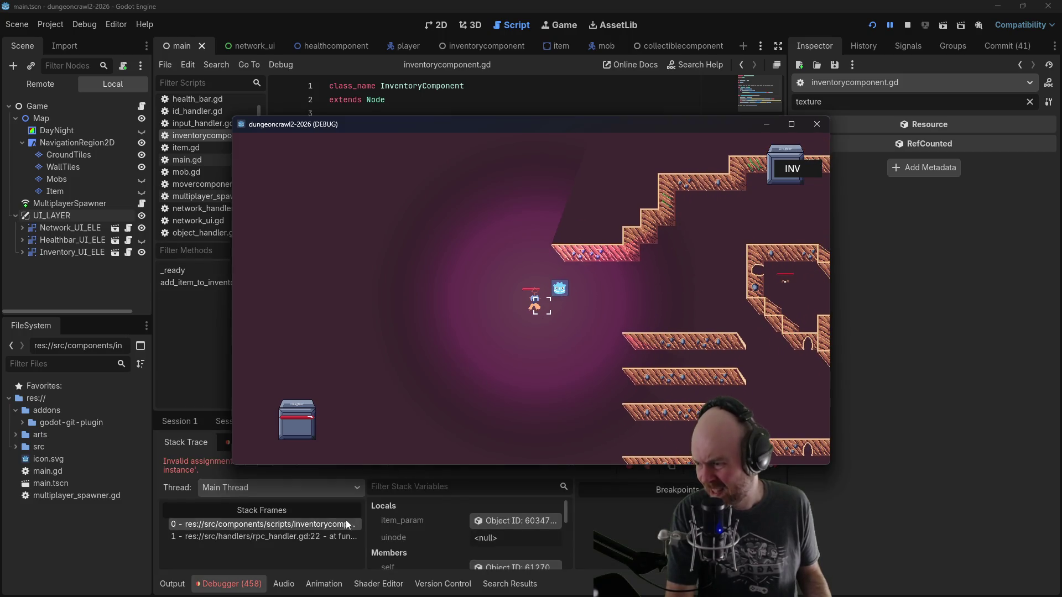
pyautogui.click(198, 470)
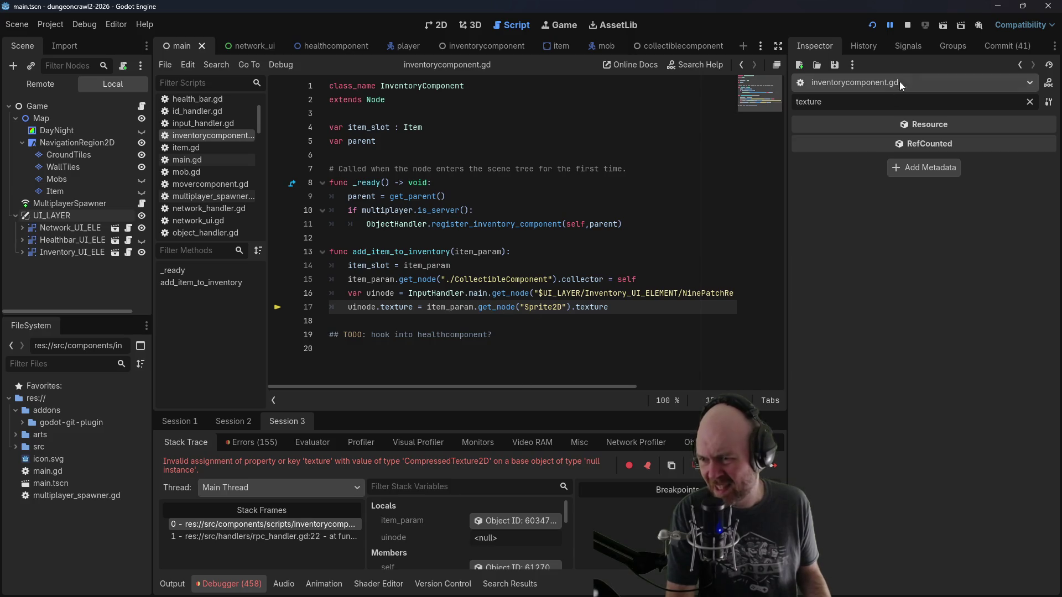
pyautogui.click(910, 25)
pyautogui.moveTo(477, 386); pyautogui.dragTo(652, 394)
pyautogui.click(627, 291)
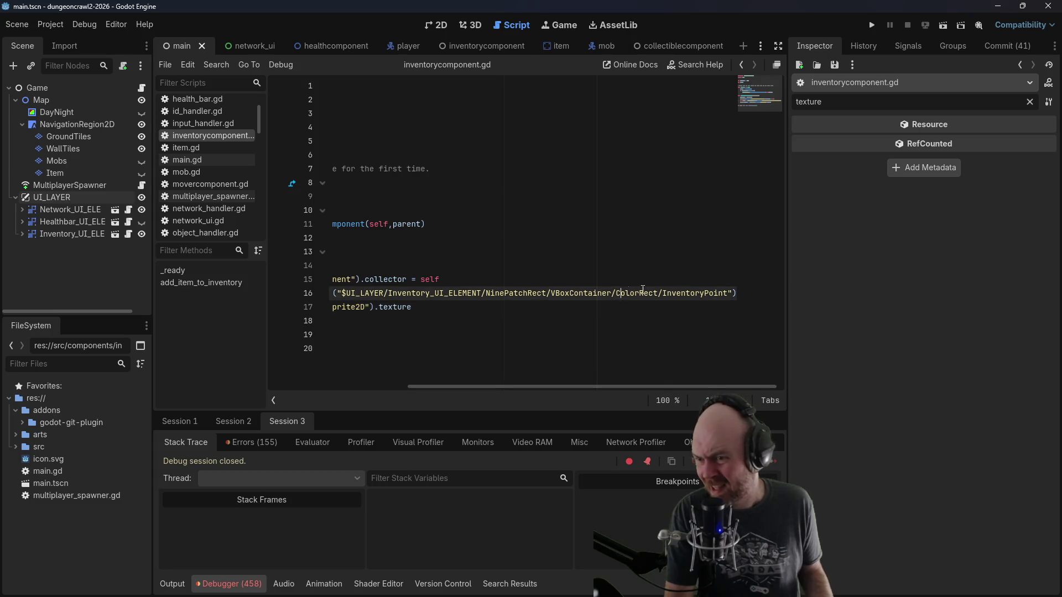
# Step: Expand Inventory_UI_ELEMENT to compare its children with the line 16 node path
pyautogui.click(22, 234)
pyautogui.scroll(-1, 66, 255)
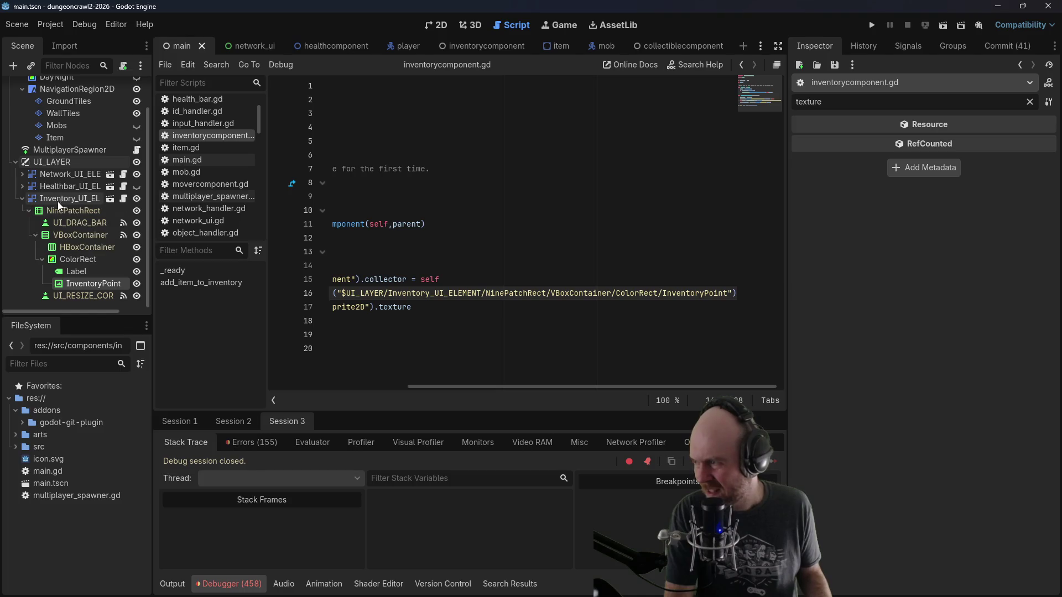
pyautogui.press('BackSpace')
pyautogui.moveTo(615, 386); pyautogui.dragTo(477, 387)
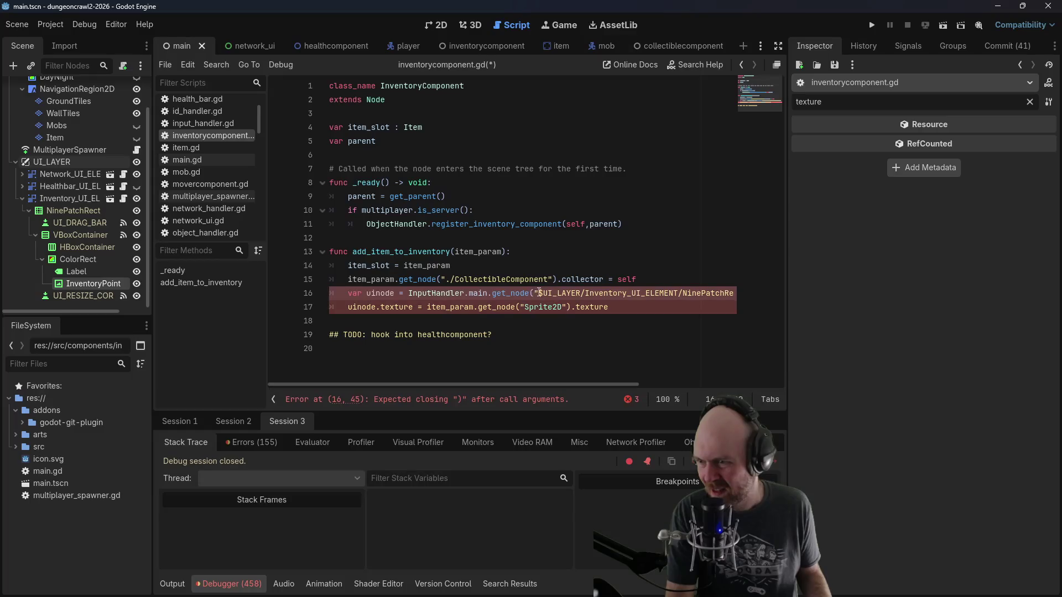
pyautogui.hotkey('ctrl', 'z')
pyautogui.moveTo(747, 382)
pyautogui.mouseDown()
pyautogui.moveTo(475, 386)
pyautogui.moveTo(694, 389)
pyautogui.mouseUp()
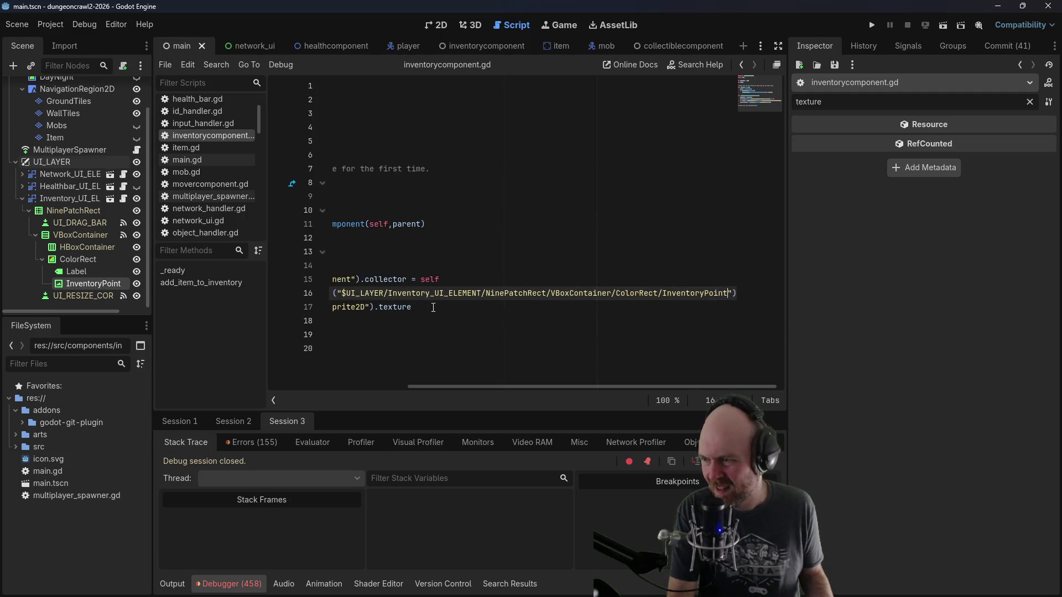
# Step: Delete the $ before UI_LAYER in the line 16 path and relaunch the game with F5
pyautogui.click(343, 292)
pyautogui.press('BackSpace')
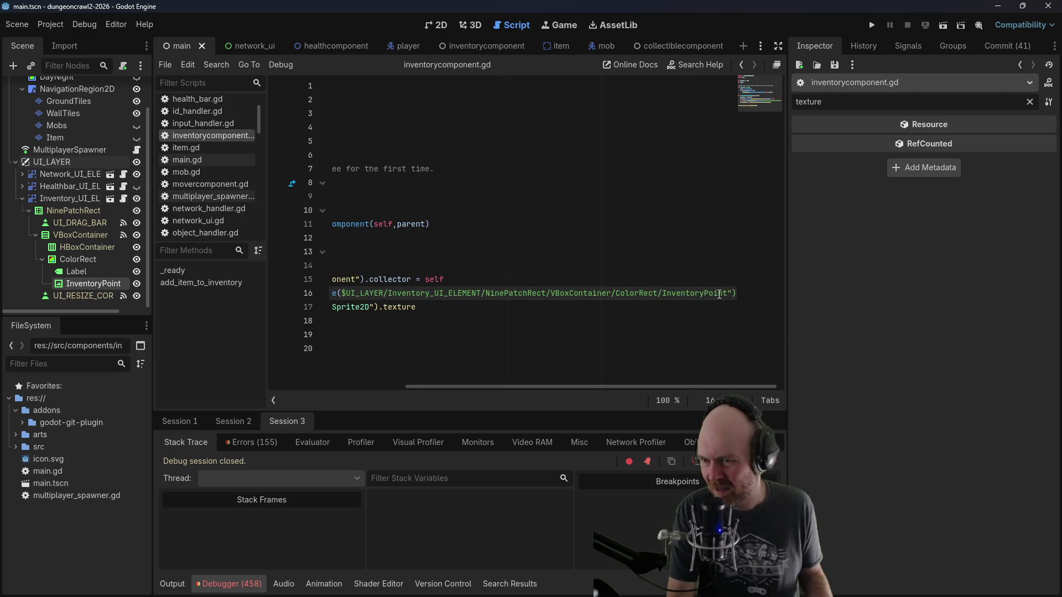
pyautogui.click(729, 292)
pyautogui.press('BackSpace')
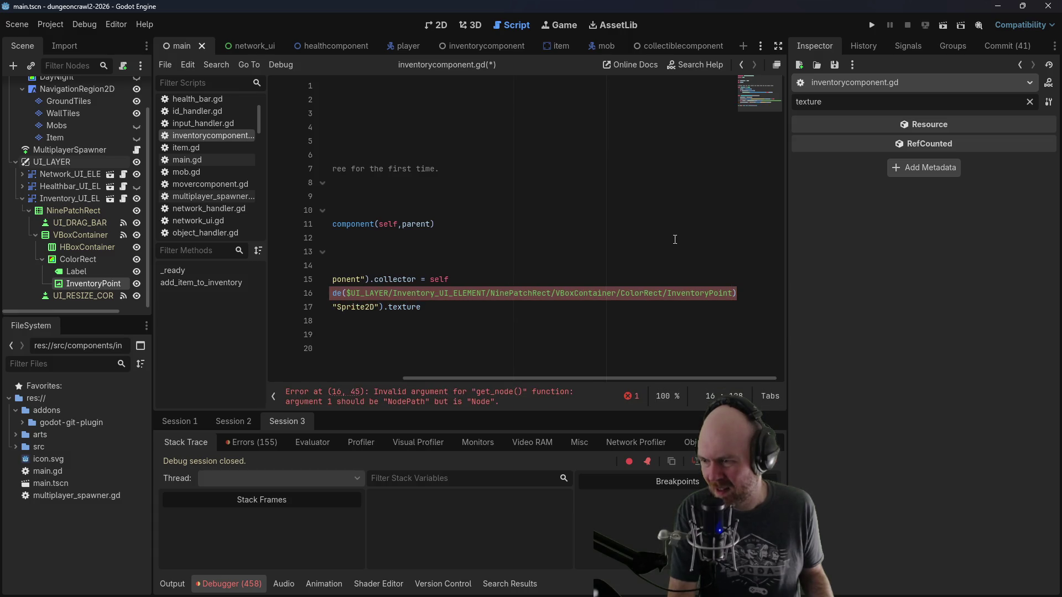
pyautogui.hotkey('ctrl', 'z')
pyautogui.hotkey('ctrl', 'z')
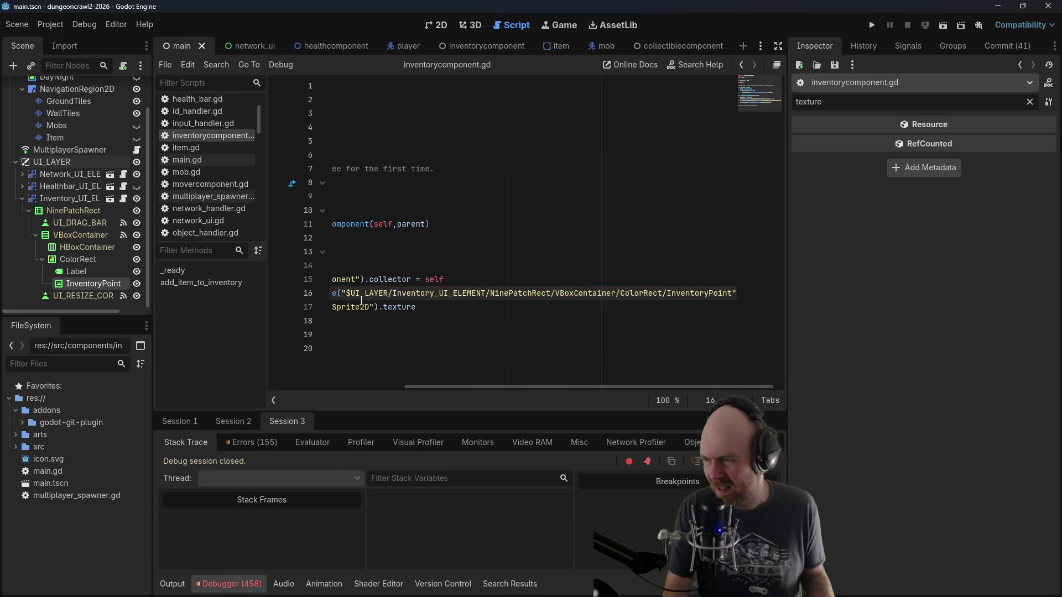
pyautogui.click(351, 292)
pyautogui.press('BackSpace')
pyautogui.press('F5')
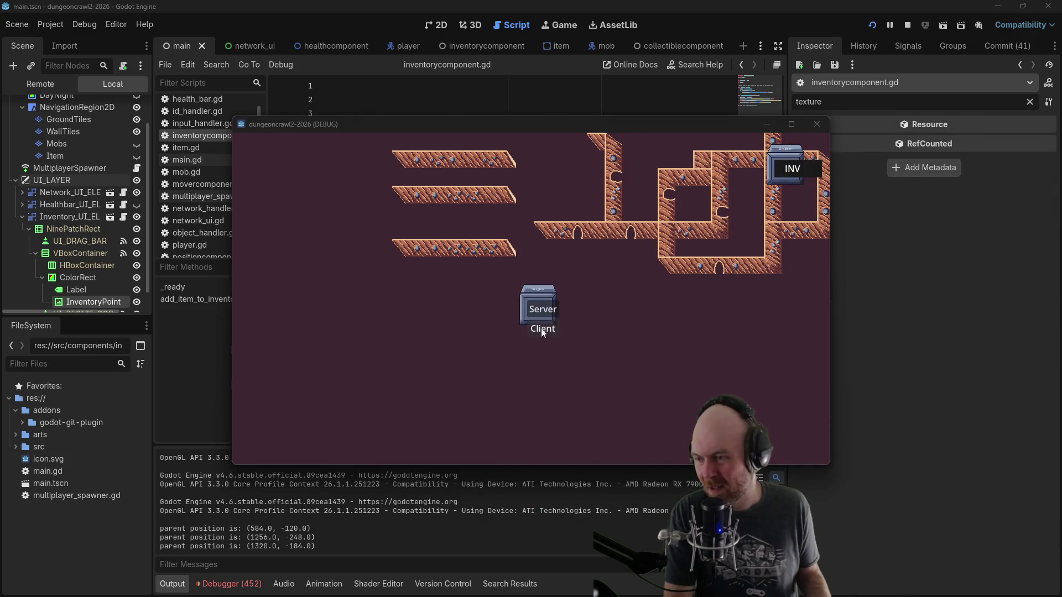
# Step: Join as a client, walk the player to the floor item and pick it up
pyautogui.click(541, 330)
pyautogui.click(518, 307)
pyautogui.click(592, 280)
pyautogui.click(561, 289)
pyautogui.click(573, 280)
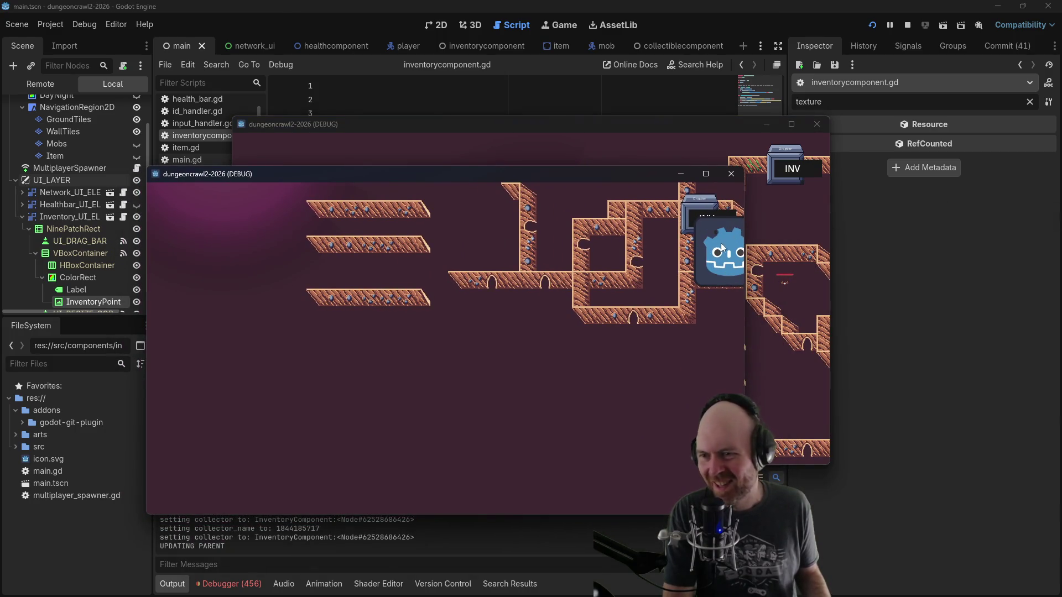
# Step: Dismiss the second game window and stop the running game to end debugging
pyautogui.moveTo(525, 176); pyautogui.dragTo(1061, 176)
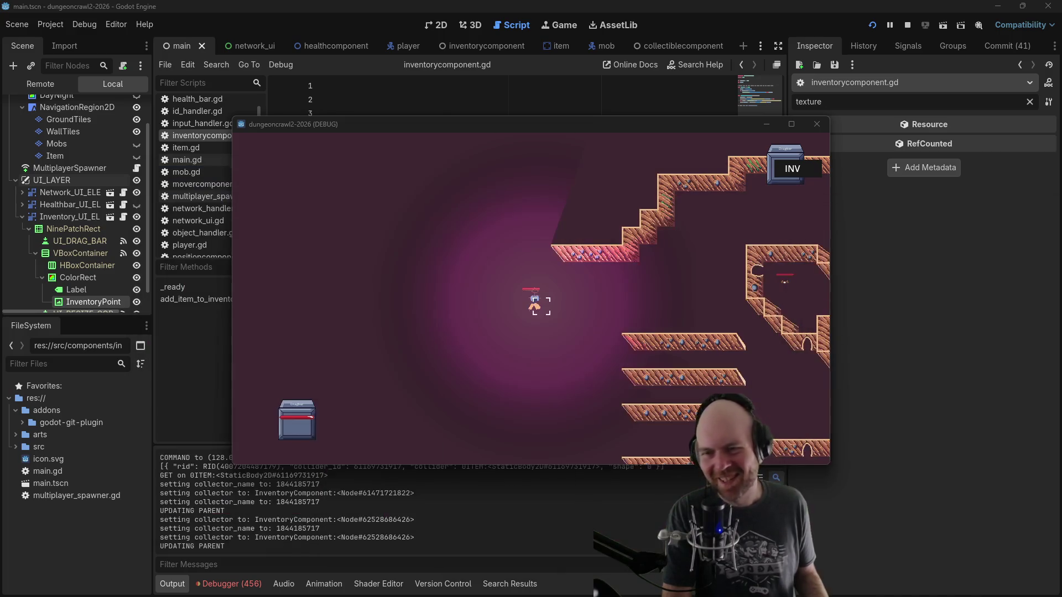
pyautogui.click(907, 26)
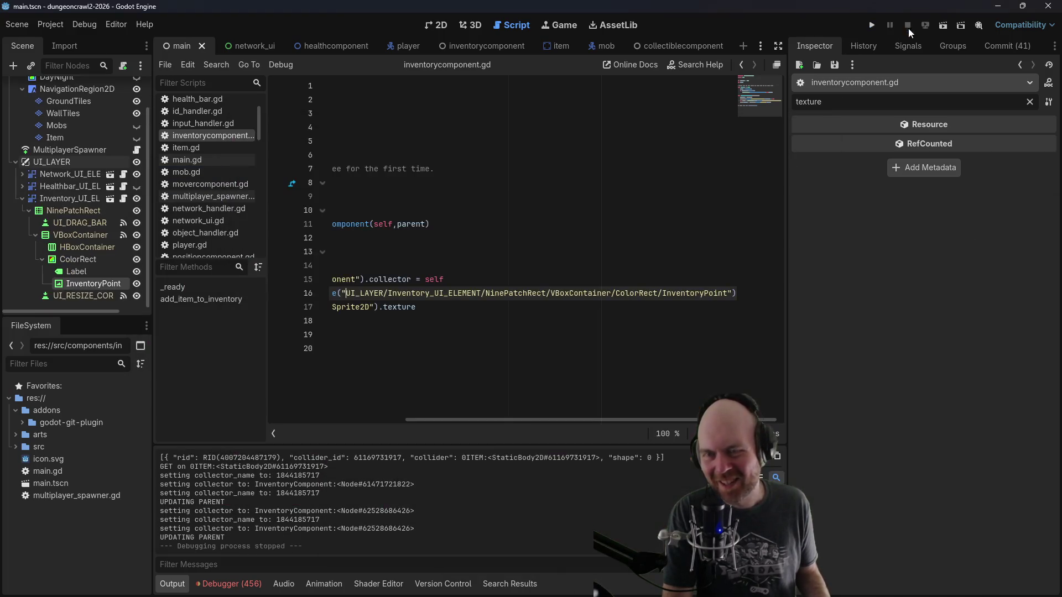
pyautogui.moveTo(450, 420); pyautogui.dragTo(308, 413)
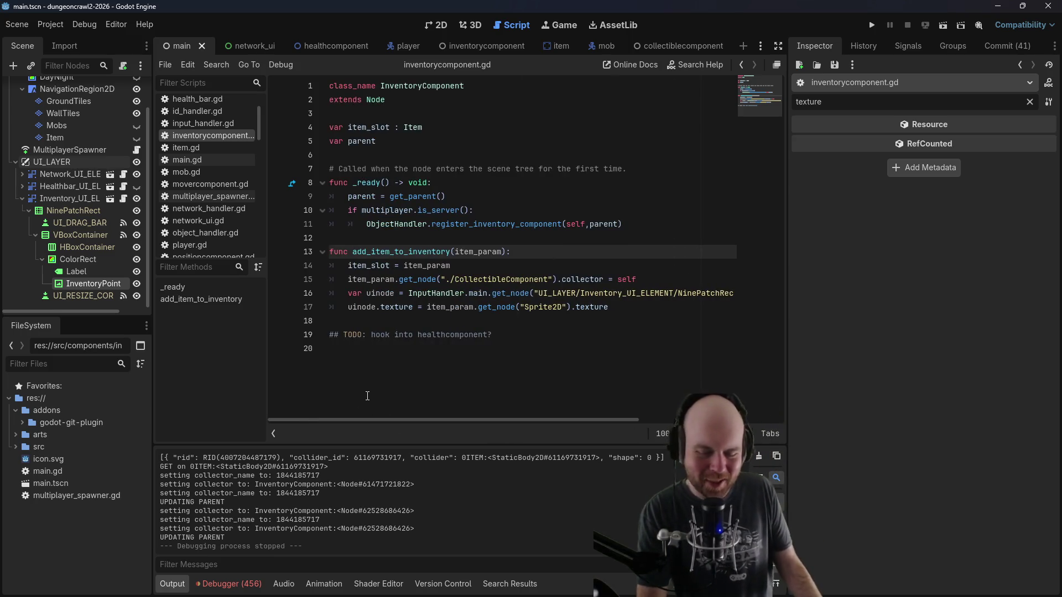
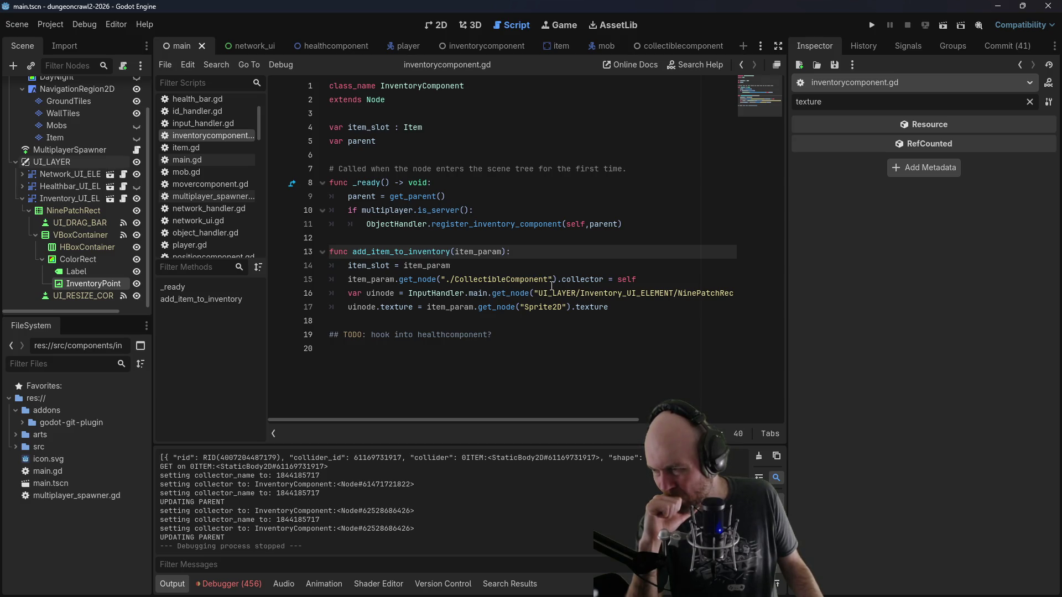
# Step: Collapse VBoxContainer and NinePatchRect in the Scene dock, view NinePatchRect's texture, then switch to Obsidian
pyautogui.moveTo(478, 422)
pyautogui.mouseDown()
pyautogui.moveTo(717, 413)
pyautogui.moveTo(423, 405)
pyautogui.mouseUp()
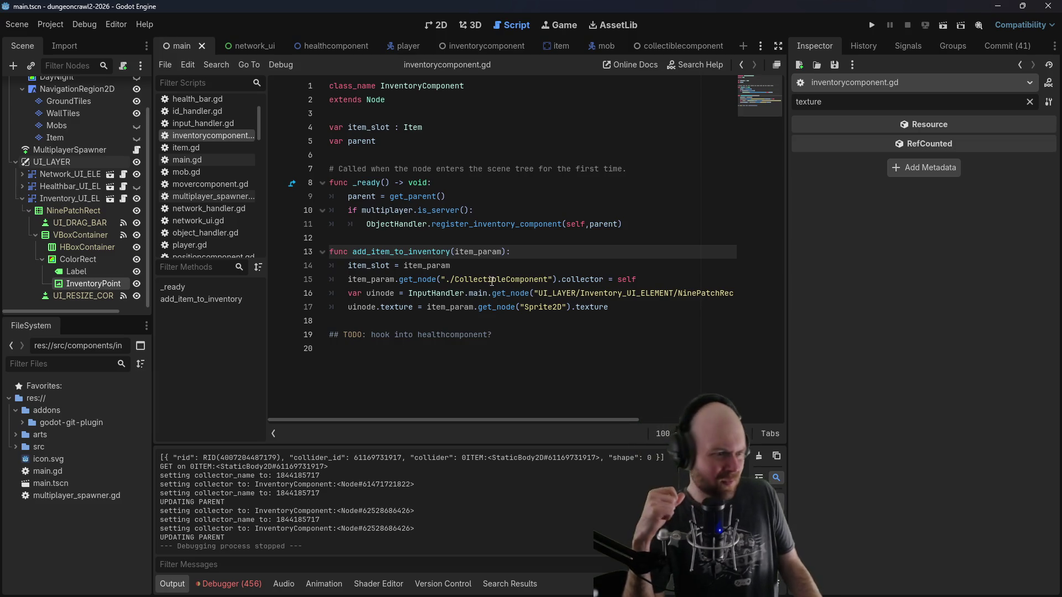
pyautogui.click(582, 239)
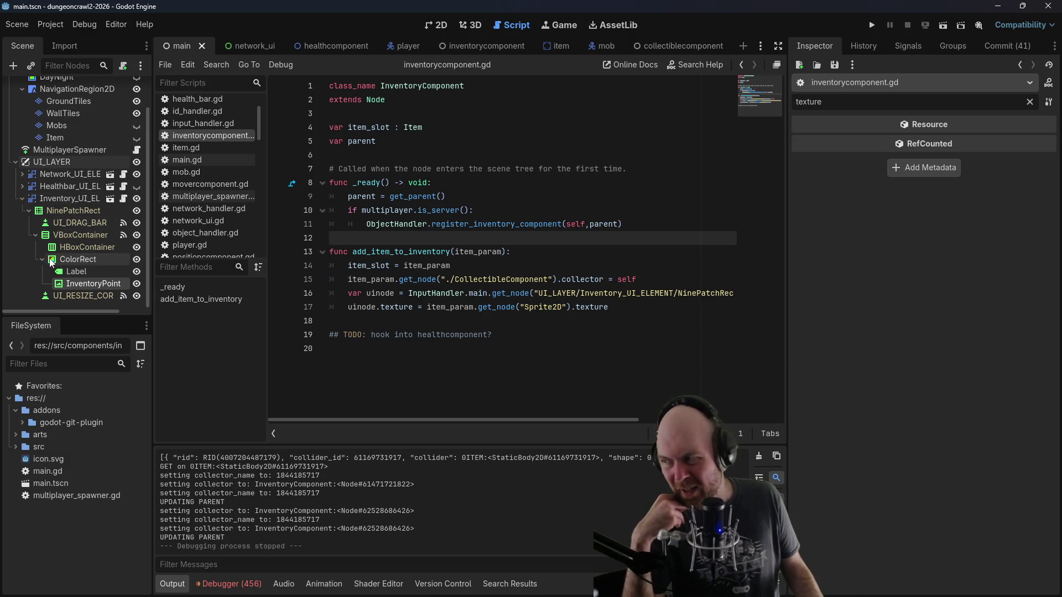
pyautogui.click(36, 235)
pyautogui.click(33, 249)
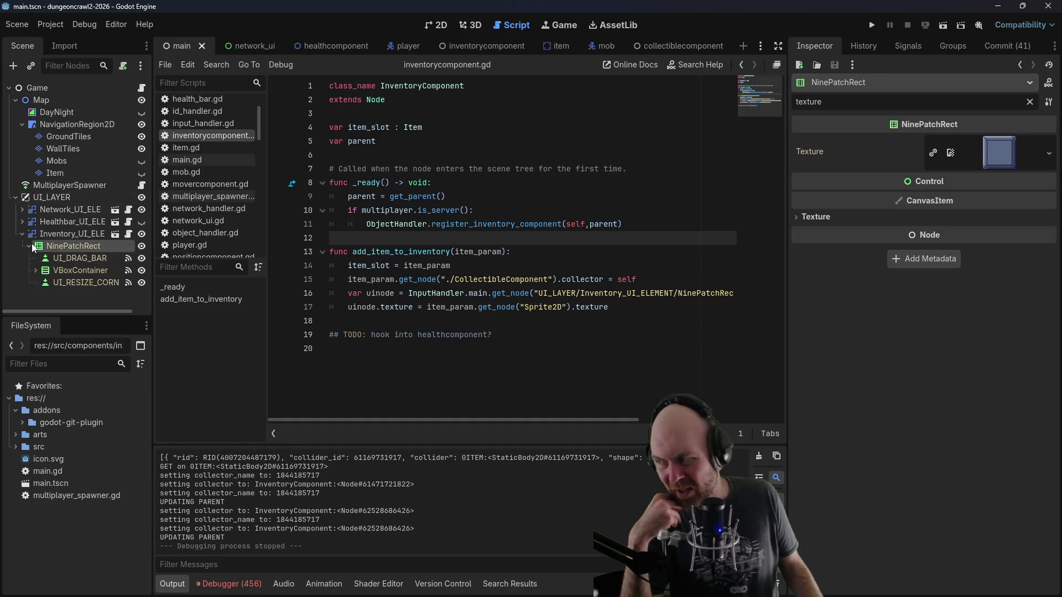
pyautogui.click(30, 245)
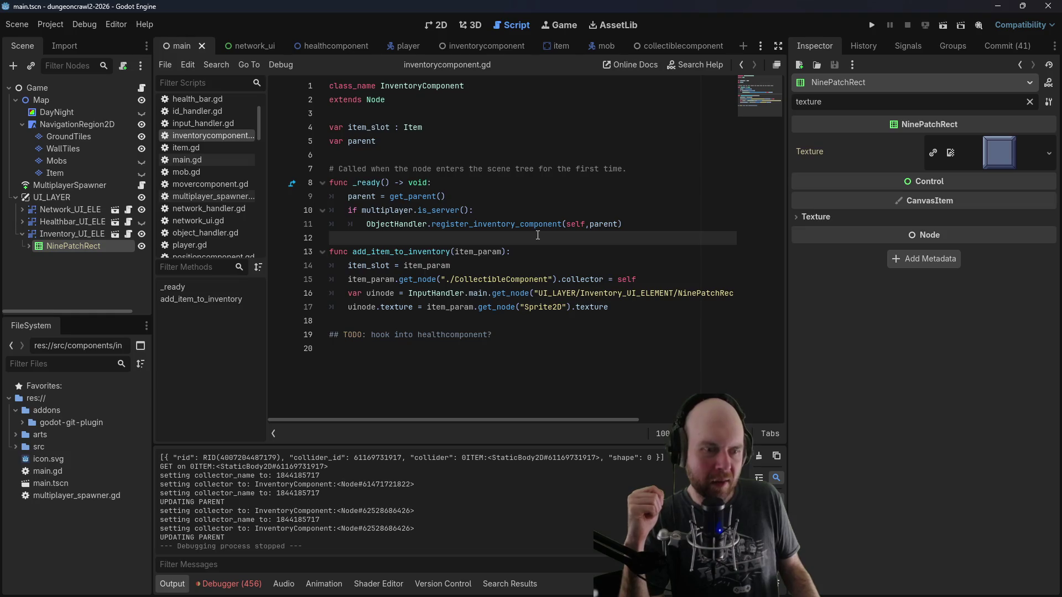
pyautogui.moveTo(589, 227)
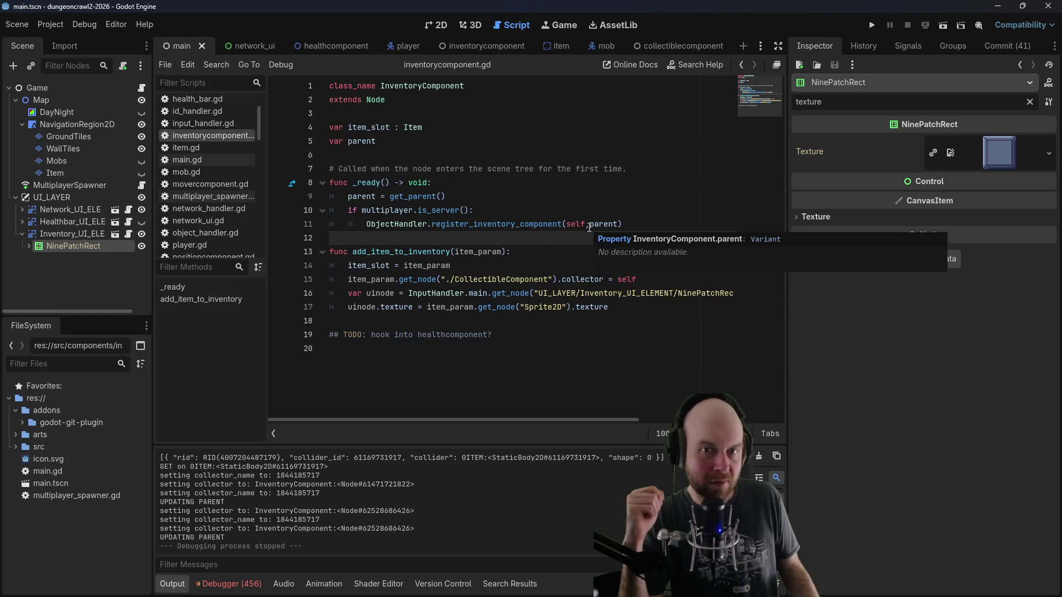
pyautogui.hotkey('alt', 'Tab')
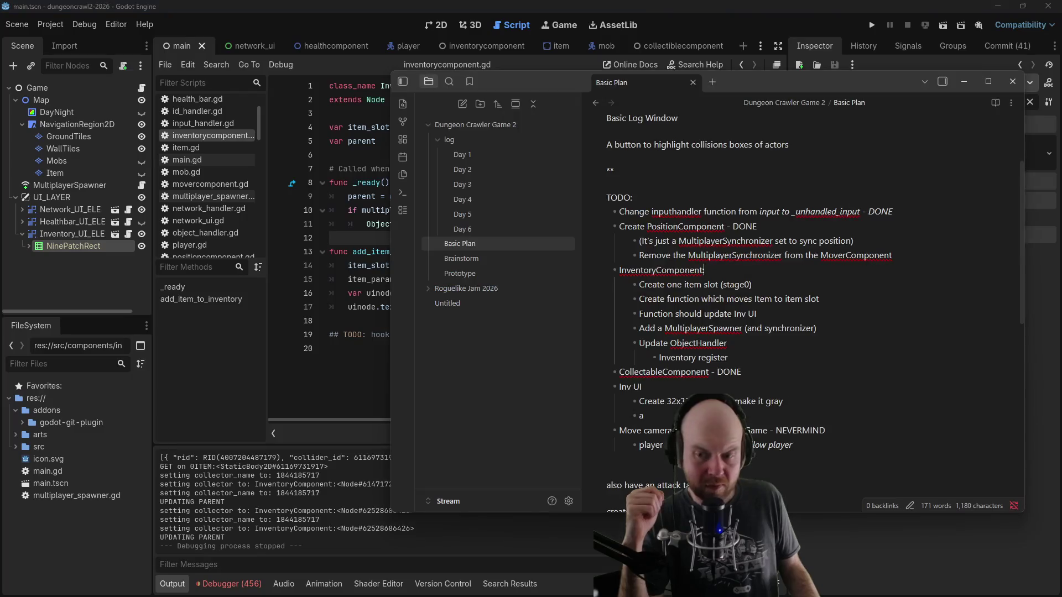
# Step: Add an underscore so the first TODO reads _unhandled_input in the Basic Plan note
pyautogui.click(773, 360)
pyautogui.click(707, 212)
pyautogui.write('_')
# Step: Review the PositionComponent, InventoryComponent and NEVERMIND lines in the note, then return to Godot
pyautogui.moveTo(638, 227); pyautogui.dragTo(758, 227)
pyautogui.click(661, 369)
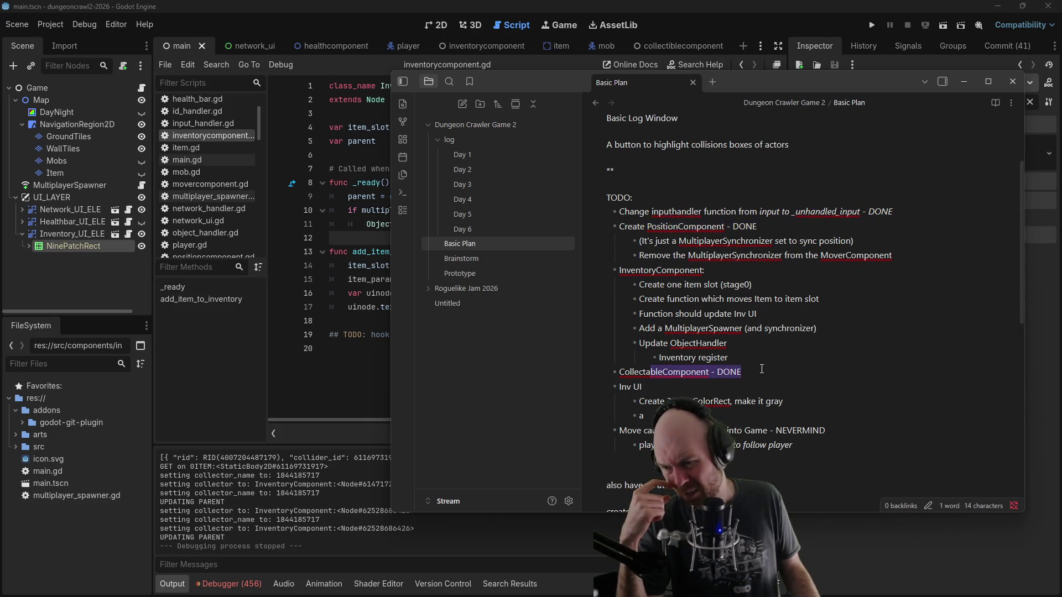
pyautogui.moveTo(662, 274)
pyautogui.mouseDown()
pyautogui.moveTo(819, 332)
pyautogui.moveTo(816, 348)
pyautogui.mouseUp()
pyautogui.click(816, 348)
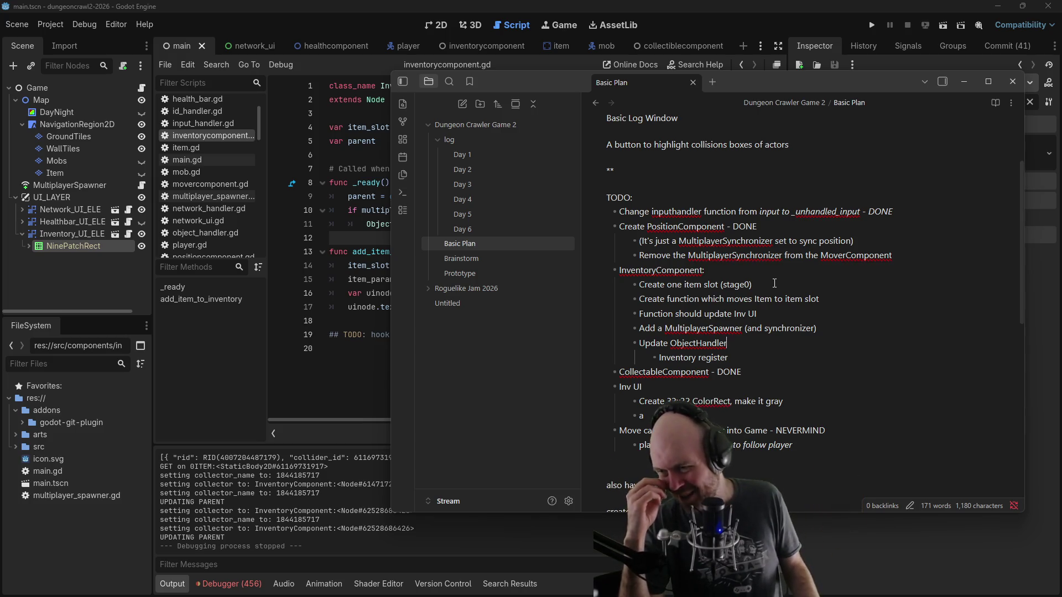
pyautogui.moveTo(770, 430)
pyautogui.mouseDown()
pyautogui.moveTo(813, 431)
pyautogui.moveTo(793, 445)
pyautogui.mouseUp()
pyautogui.click(828, 451)
pyautogui.scroll(1, 830, 453)
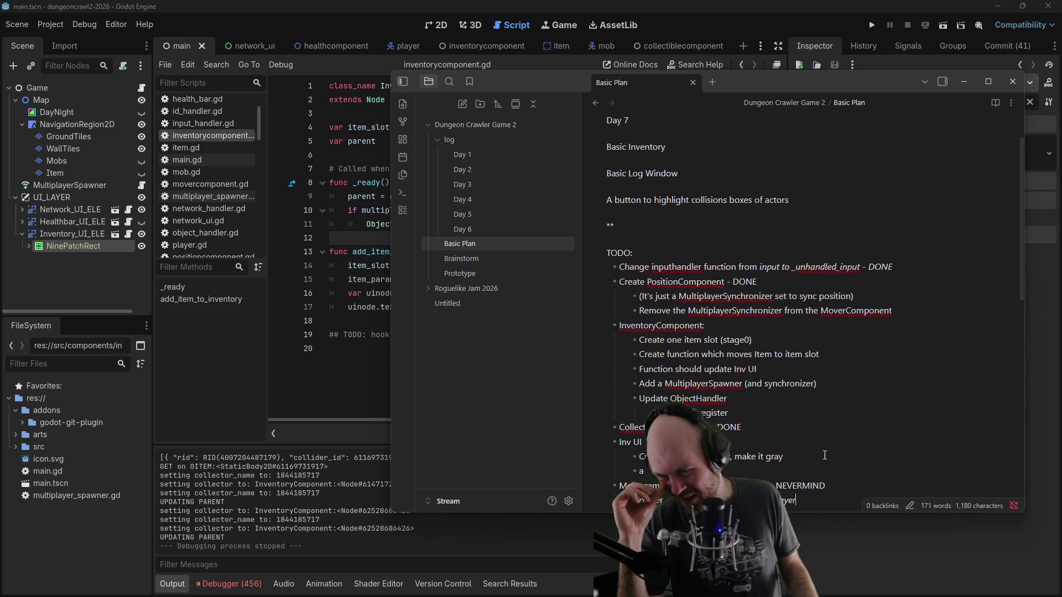
pyautogui.scroll(-2, 729, 432)
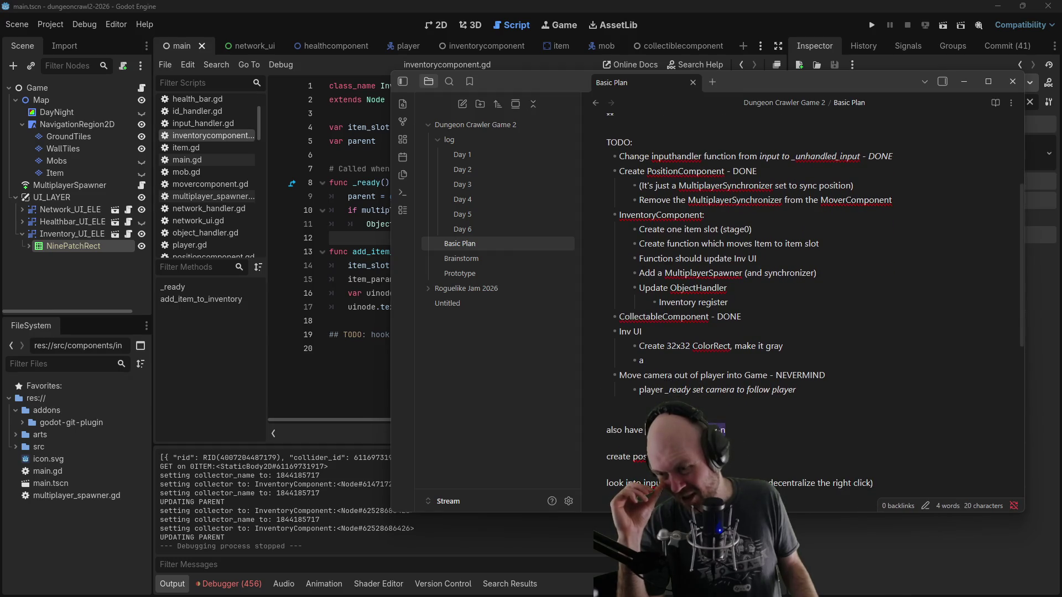
pyautogui.click(355, 295)
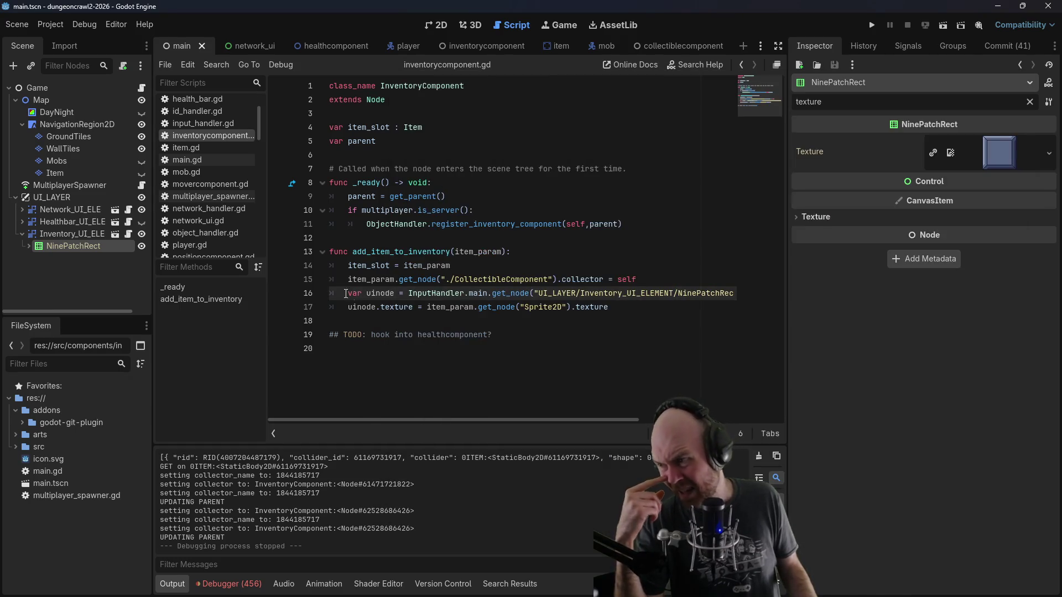
# Step: In player.gd, declare 'var attack_loc_rect : TextureRect' below the target_loc_rect declaration
pyautogui.scroll(3, 204, 166)
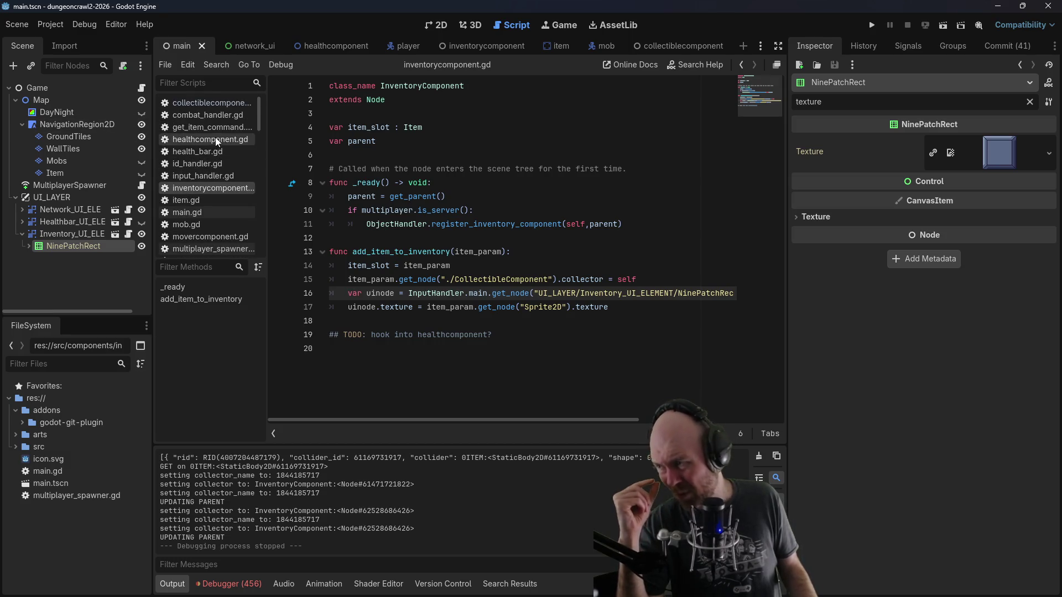
pyautogui.scroll(-2, 219, 206)
pyautogui.scroll(-5, 222, 223)
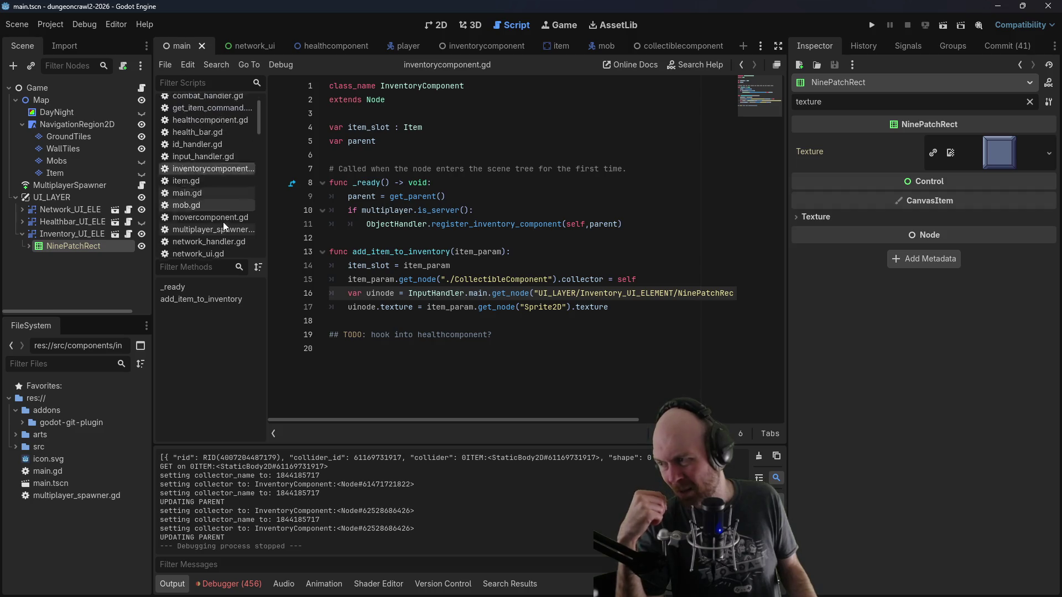
pyautogui.click(207, 200)
pyautogui.click(354, 210)
pyautogui.click(370, 279)
pyautogui.click(442, 307)
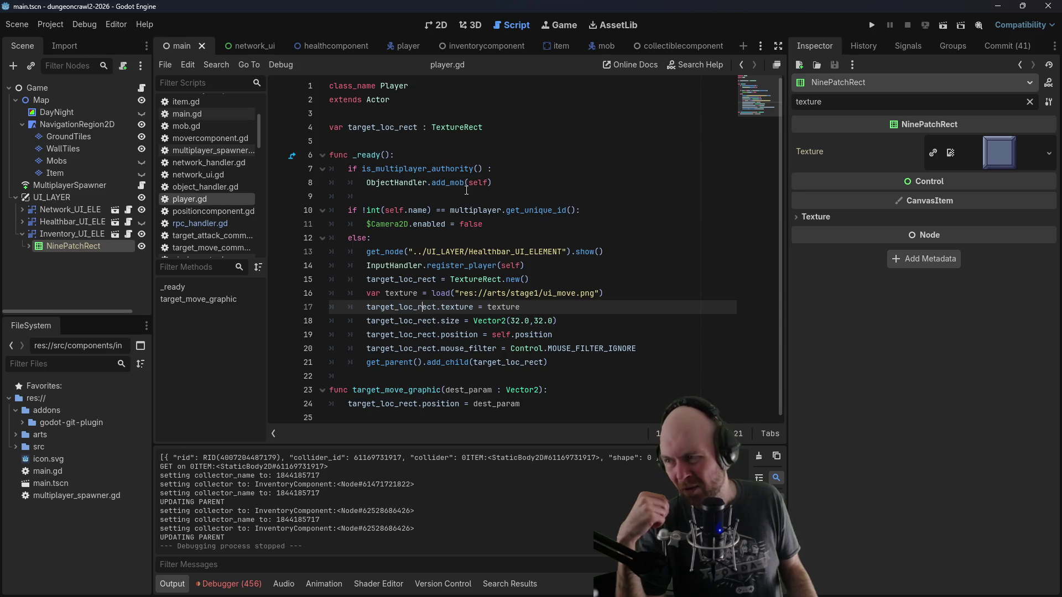
pyautogui.click(511, 130)
pyautogui.press('Return')
pyautogui.write('var target')
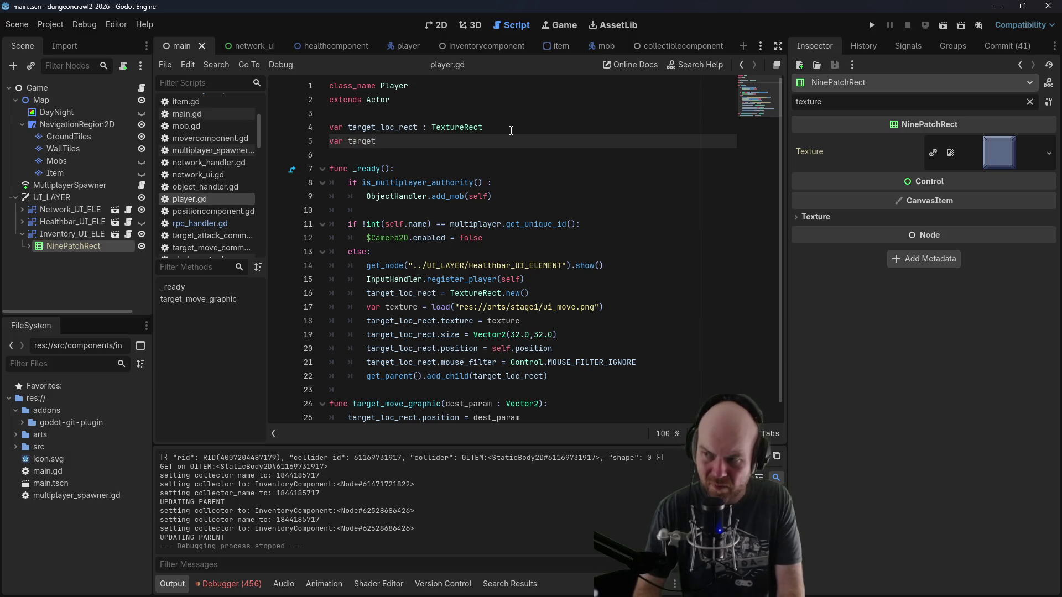
pyautogui.press('BackSpace')
pyautogui.press('BackSpace')
pyautogui.press('BackSpace')
pyautogui.write('attack_loc_rect : Te')
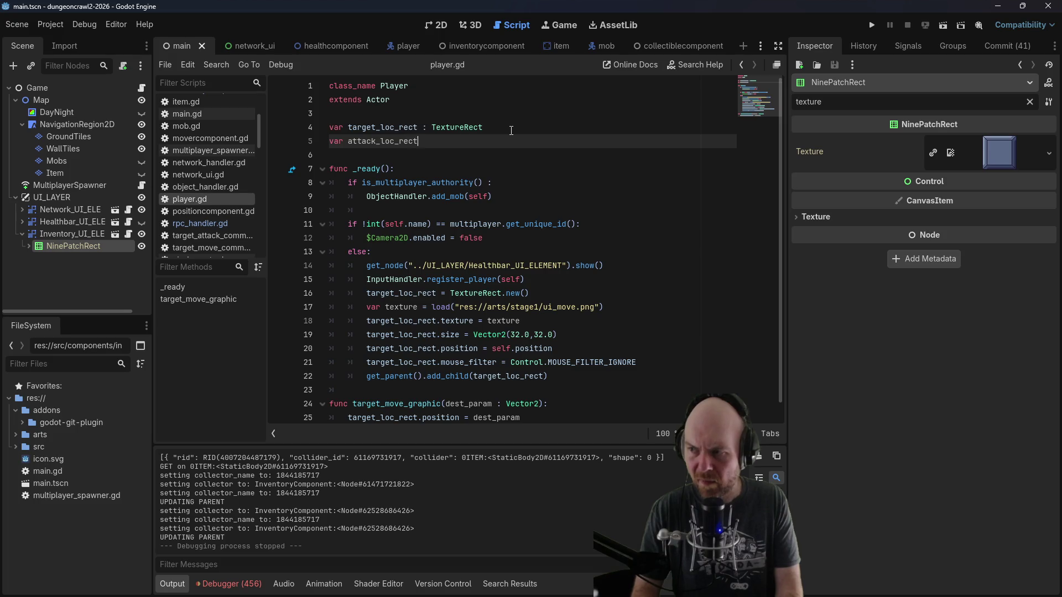
pyautogui.write('xtureRect')
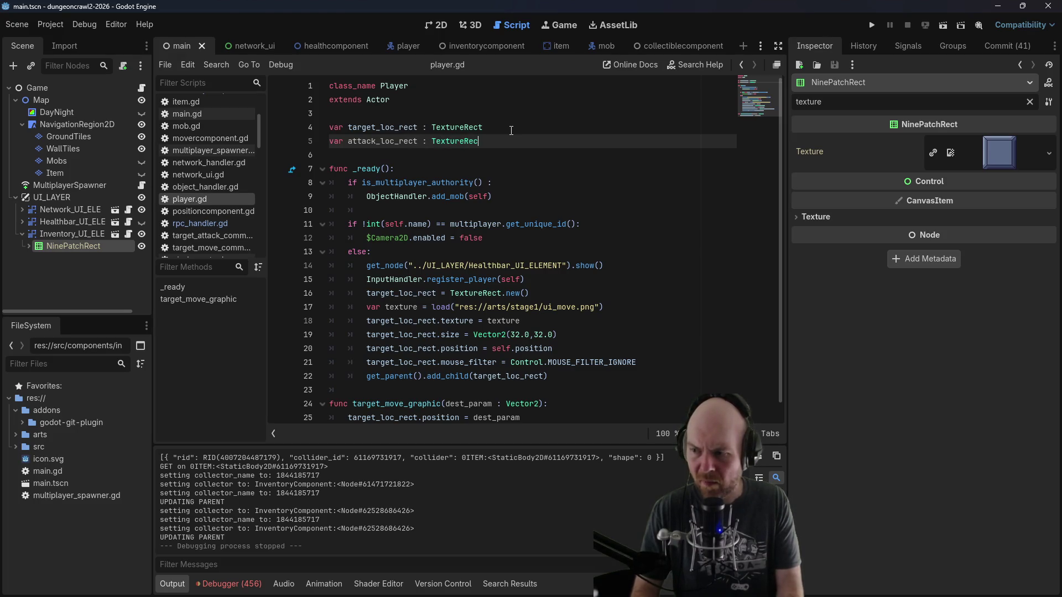
# Step: Duplicate the move-marker setup block and change its texture path from ui_move to ui_attack
pyautogui.scroll(-1, 609, 255)
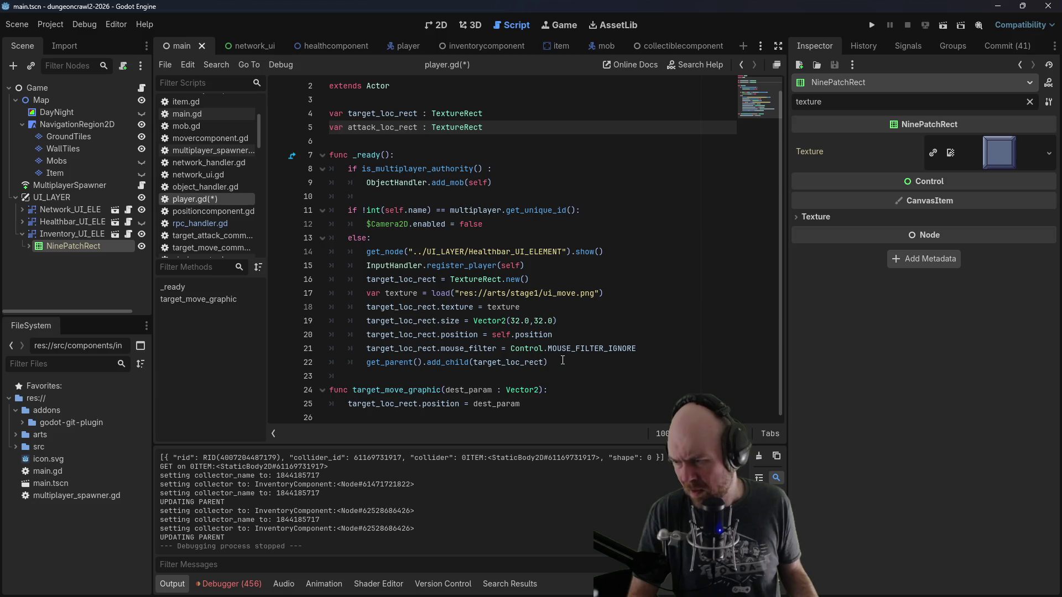
pyautogui.moveTo(576, 361)
pyautogui.mouseDown()
pyautogui.moveTo(343, 335)
pyautogui.moveTo(293, 299)
pyautogui.moveTo(407, 293)
pyautogui.moveTo(387, 292)
pyautogui.mouseUp()
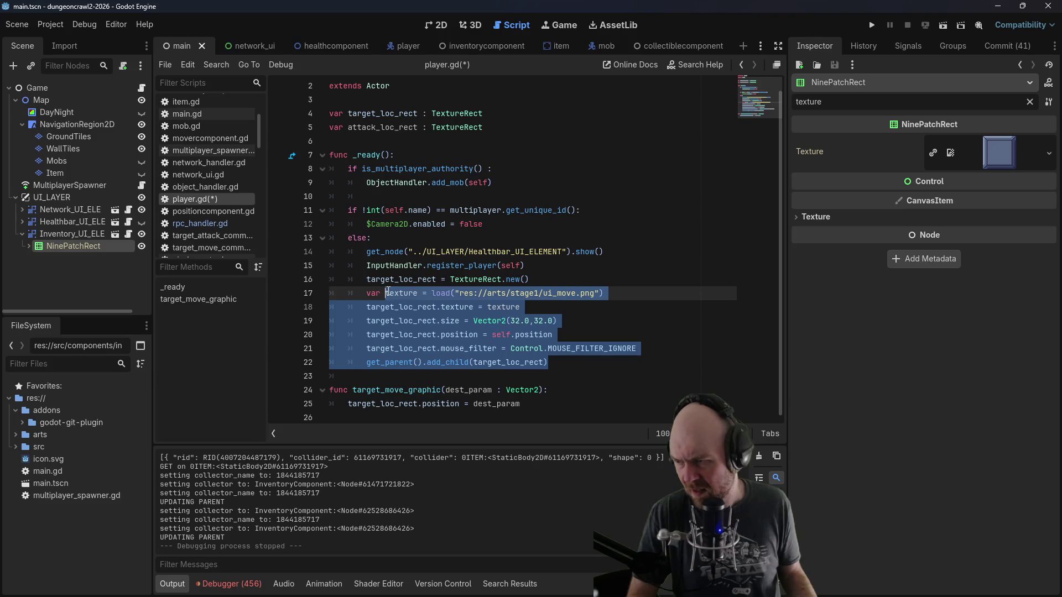
pyautogui.hotkey('ctrl', 'c')
pyautogui.press('Right')
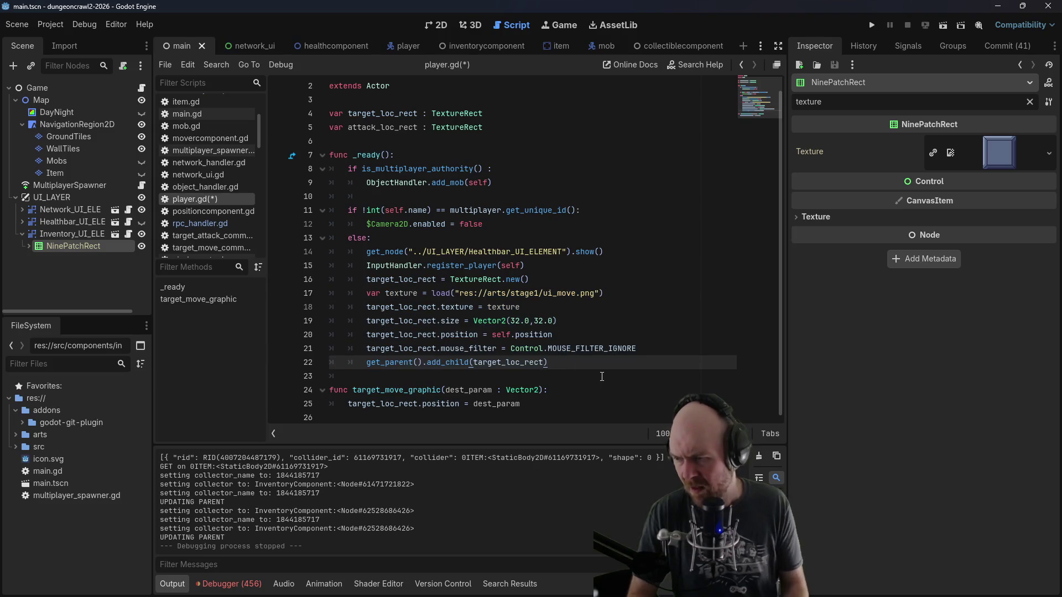
pyautogui.press('Return')
pyautogui.press('Return')
pyautogui.hotkey('ctrl', 'v')
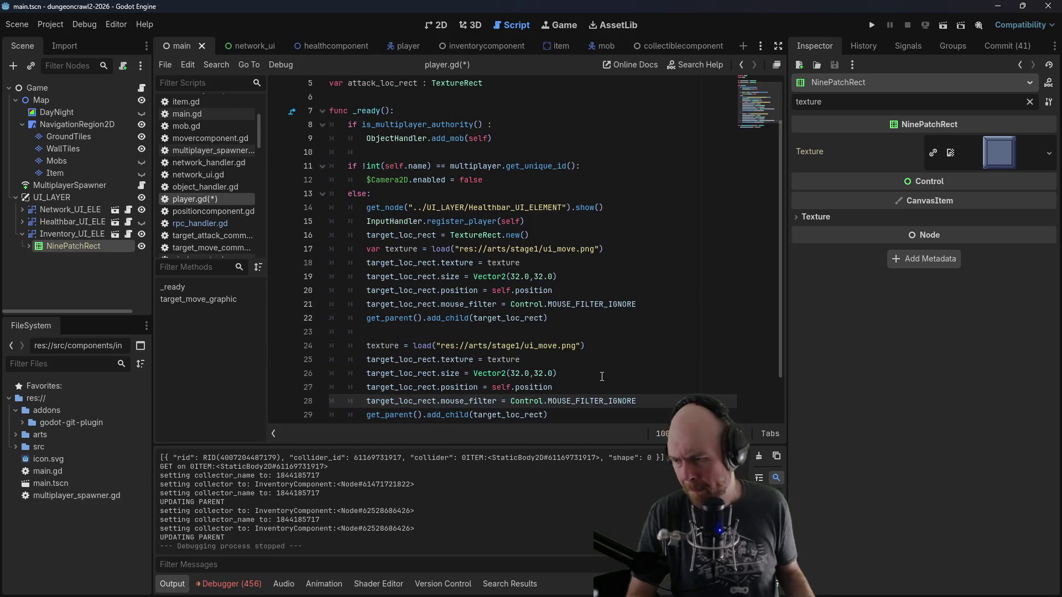
pyautogui.doubleClick(552, 347)
pyautogui.write('attack')
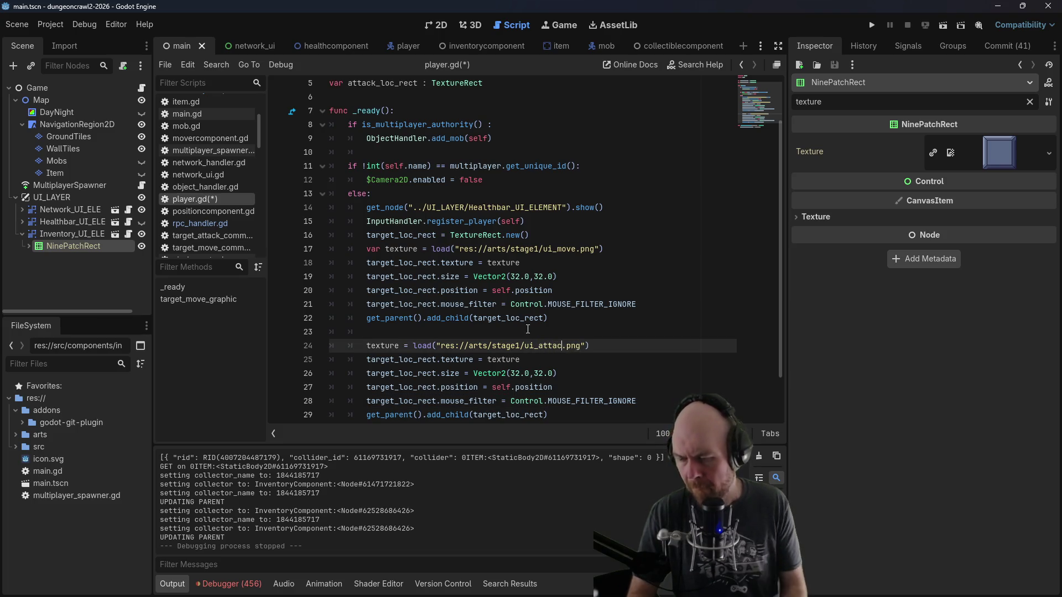
pyautogui.press('Escape')
pyautogui.press('Down')
pyautogui.press('Down')
pyautogui.press('Down')
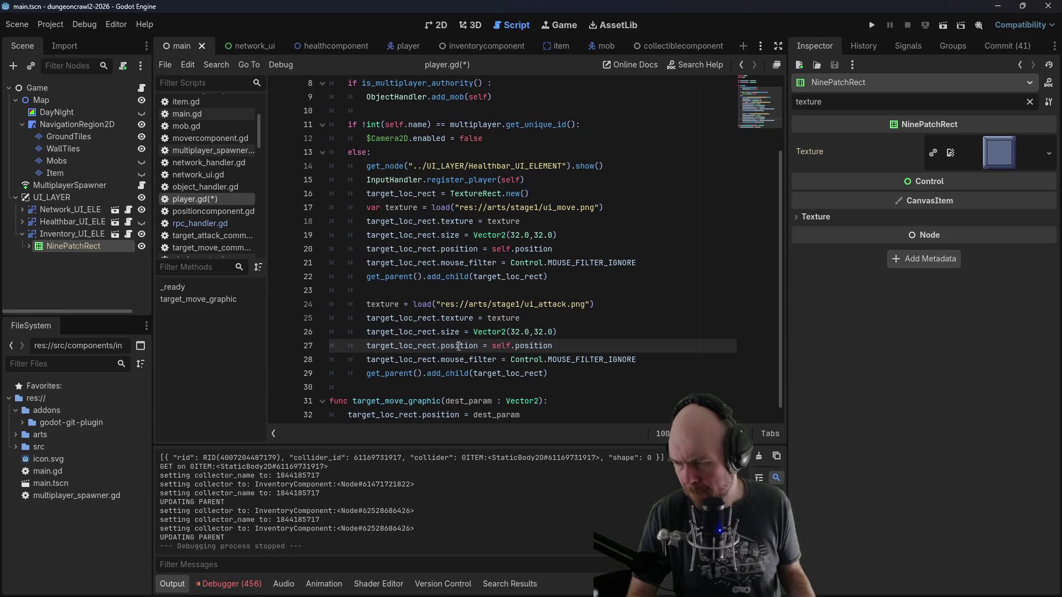
# Step: Rename target_loc_rect to attack_loc_rect throughout the copied block and save player.gd
pyautogui.scroll(1, 447, 332)
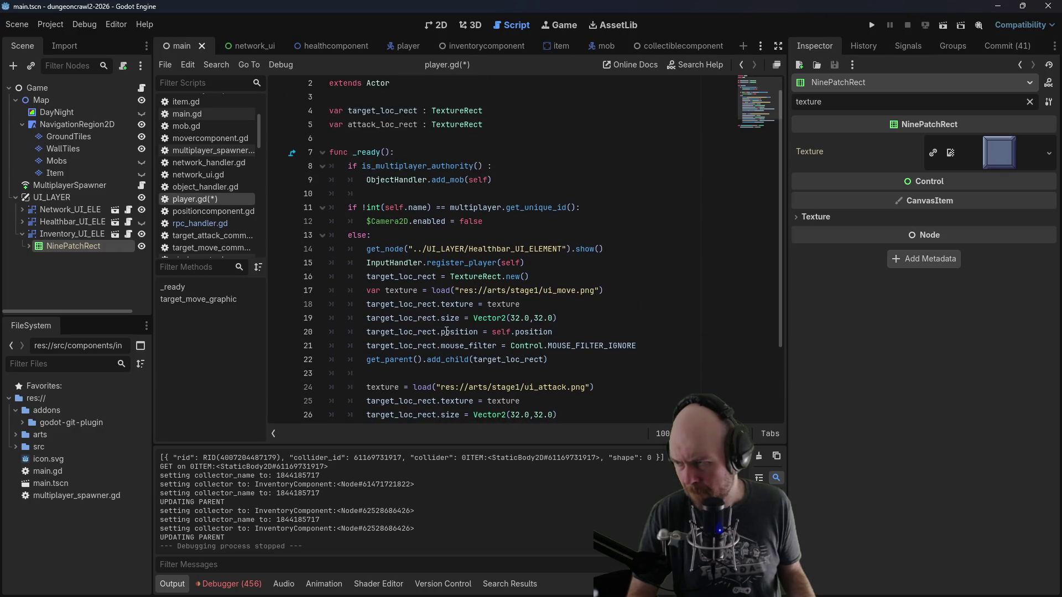
pyautogui.click(396, 360)
pyautogui.hotkey('shift', 'Home')
pyautogui.write('attac')
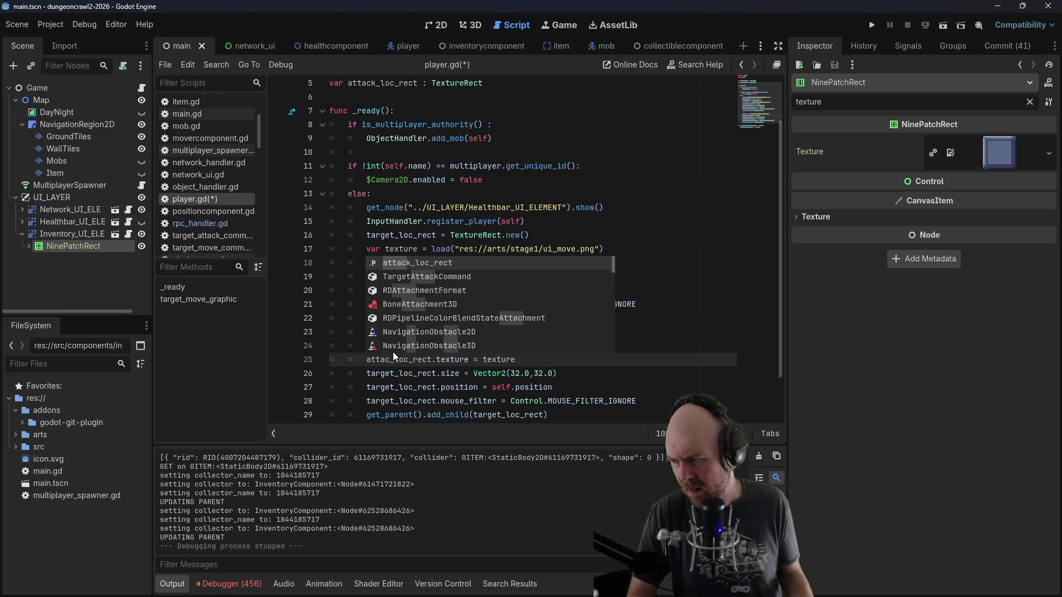
pyautogui.write('k')
pyautogui.click(399, 388)
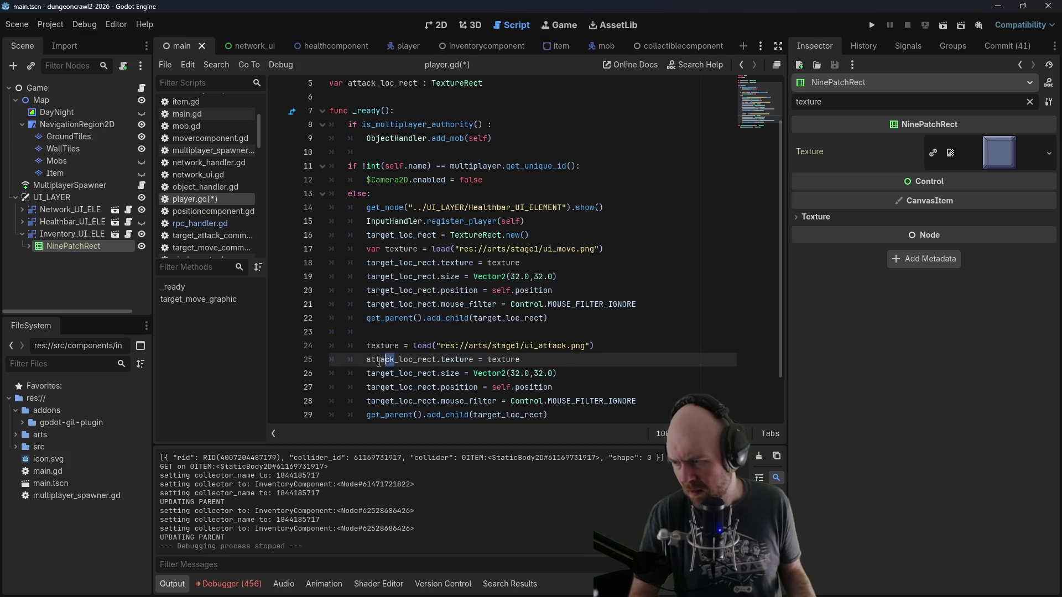
pyautogui.moveTo(366, 374)
pyautogui.mouseDown()
pyautogui.moveTo(391, 373)
pyautogui.moveTo(391, 387)
pyautogui.moveTo(367, 401)
pyautogui.moveTo(392, 401)
pyautogui.mouseUp()
pyautogui.write('attack')
pyautogui.write('attack')
pyautogui.write('attack')
pyautogui.moveTo(474, 415); pyautogui.dragTo(502, 415)
pyautogui.write('attack')
pyautogui.hotkey('ctrl', 's')
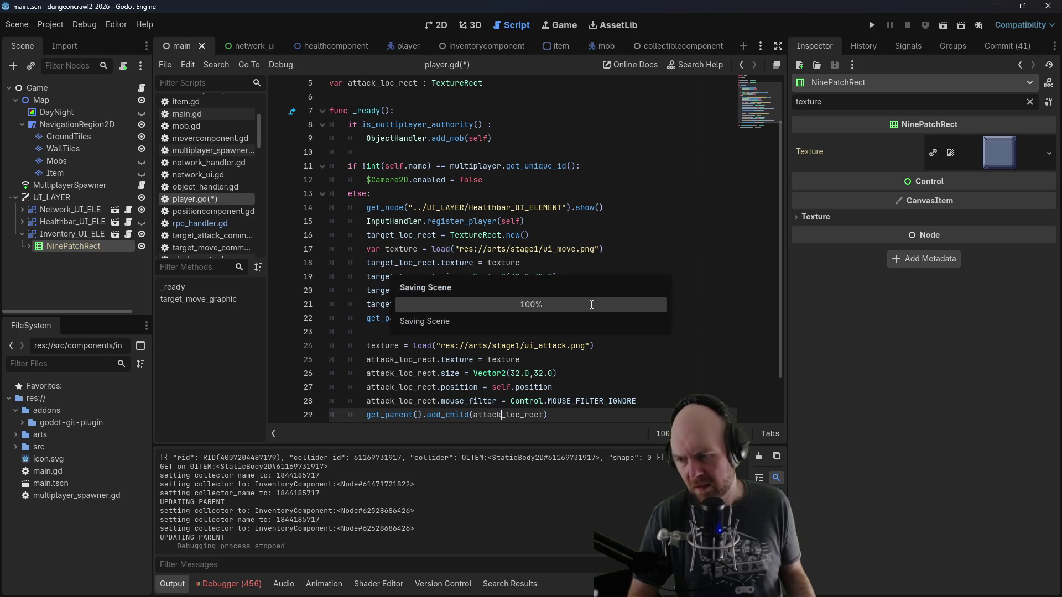
# Step: Delete the get_parent().add_child(attack_loc_rect) line from the attack setup block
pyautogui.click(603, 278)
pyautogui.scroll(-1, 602, 279)
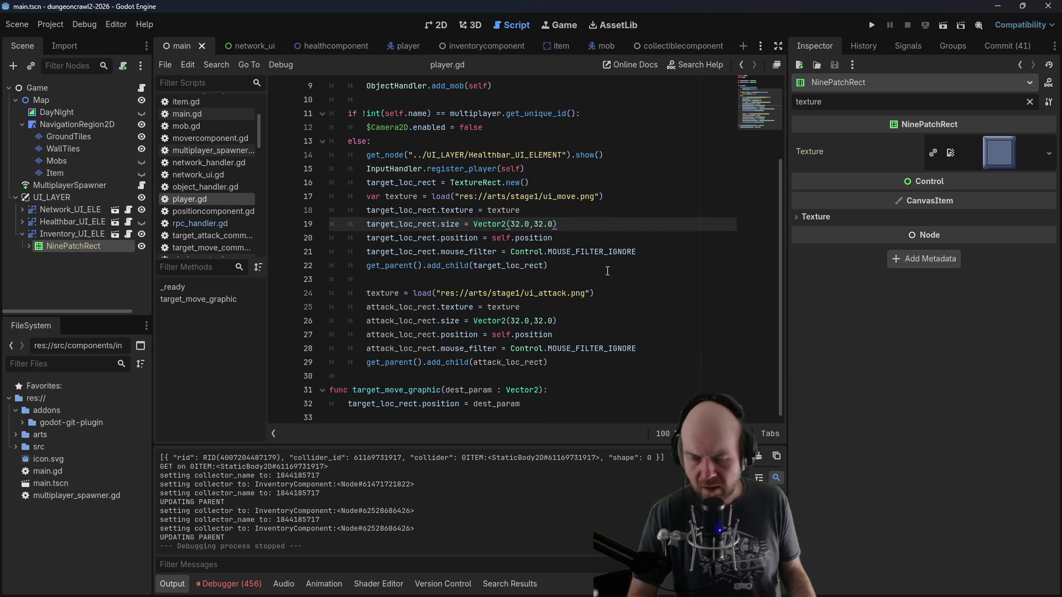
pyautogui.moveTo(584, 362); pyautogui.dragTo(630, 350)
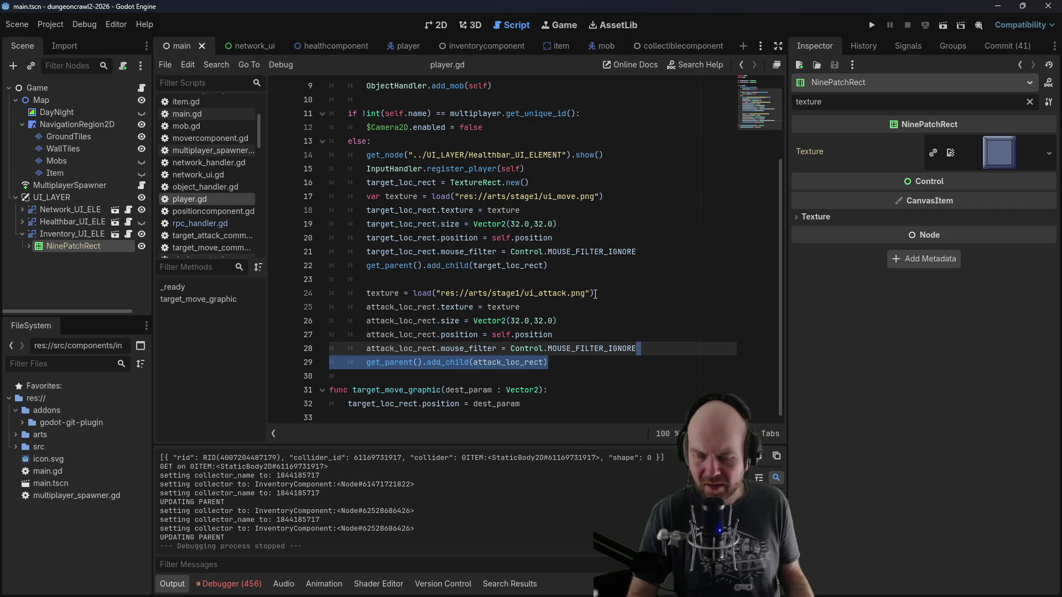
pyautogui.scroll(3, 597, 294)
pyautogui.scroll(-3, 593, 297)
pyautogui.scroll(3, 594, 297)
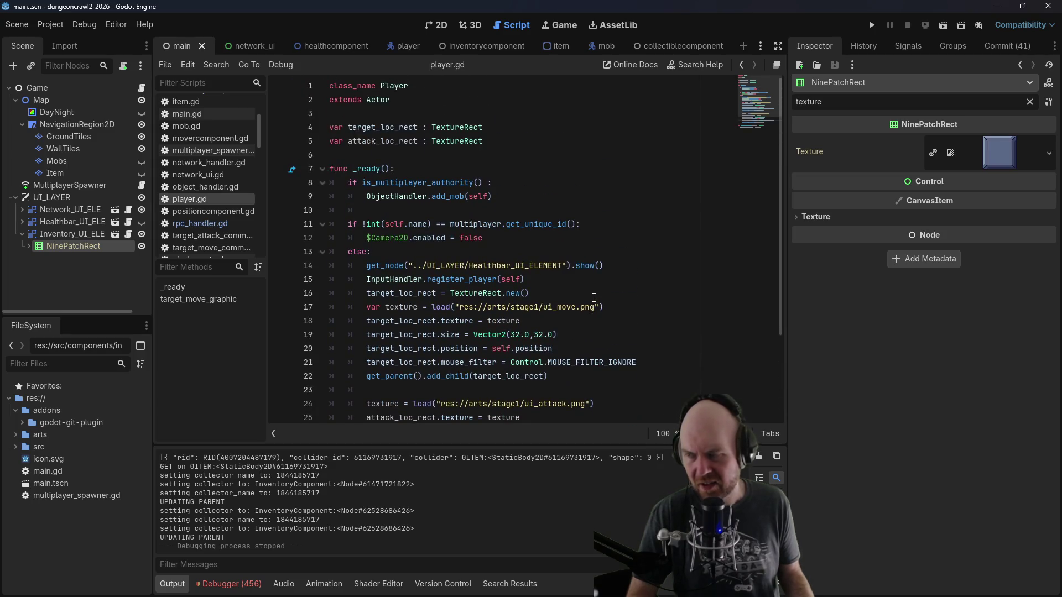
pyautogui.scroll(-3, 593, 297)
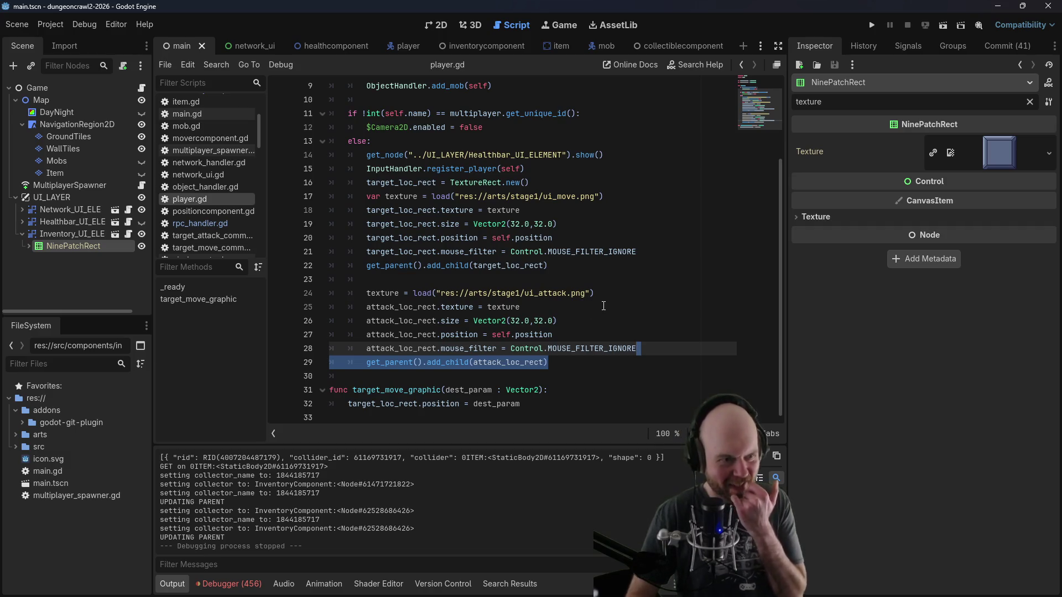
pyautogui.scroll(1, 645, 287)
pyautogui.scroll(-1, 645, 287)
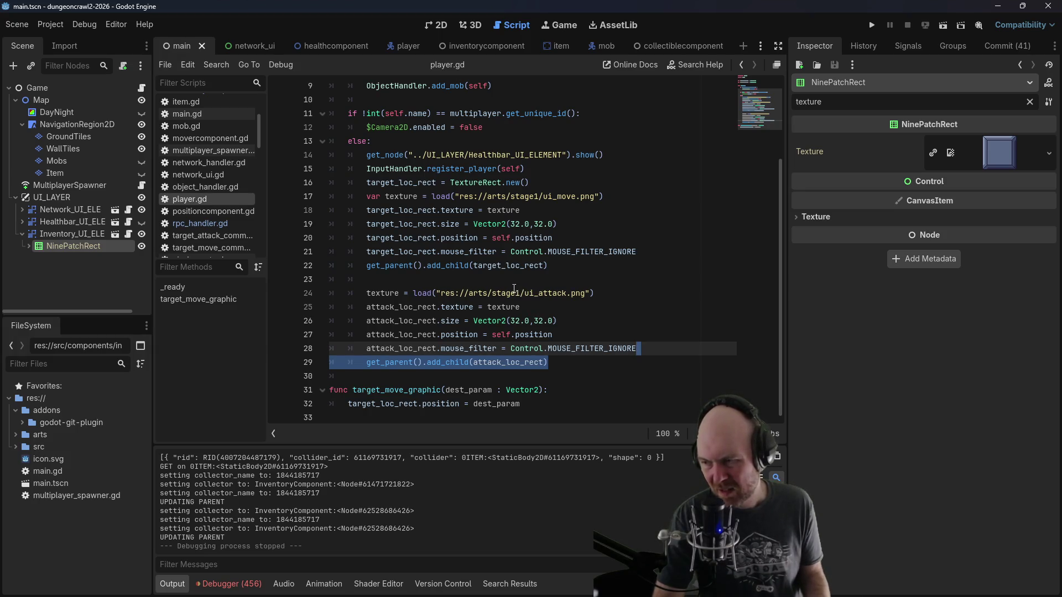
pyautogui.press('BackSpace')
# Step: Start a new line at the end of the script below target_move_graphic
pyautogui.click(554, 396)
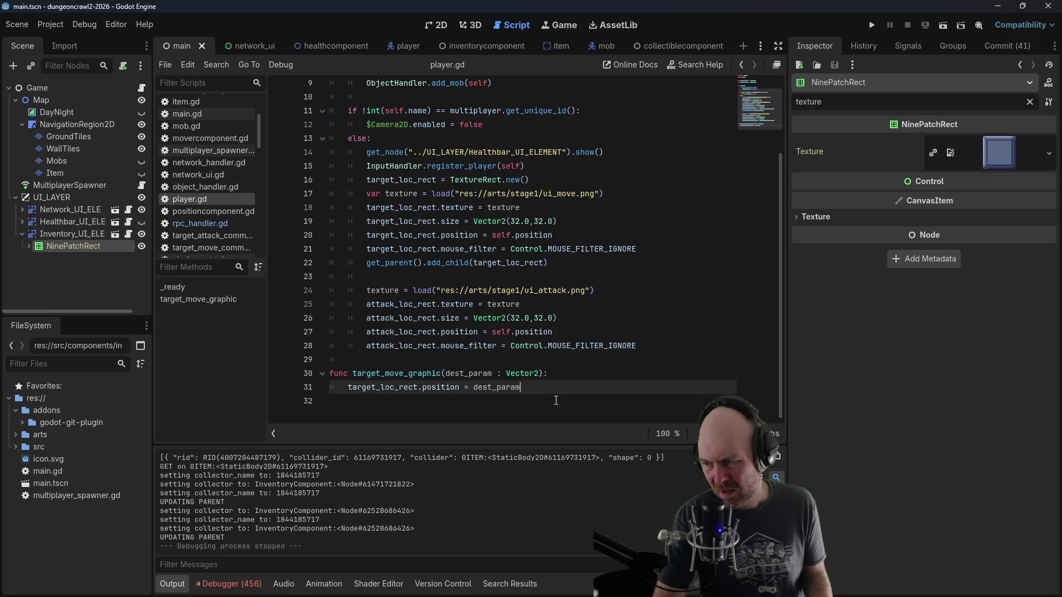
pyautogui.click(556, 405)
pyautogui.press('Return')
# Step: Write attack_move_graphic(target_param : Actor) calling attack_loc_rect.reparent(target_param), save, and check reparent's docs
pyautogui.write('func attack')
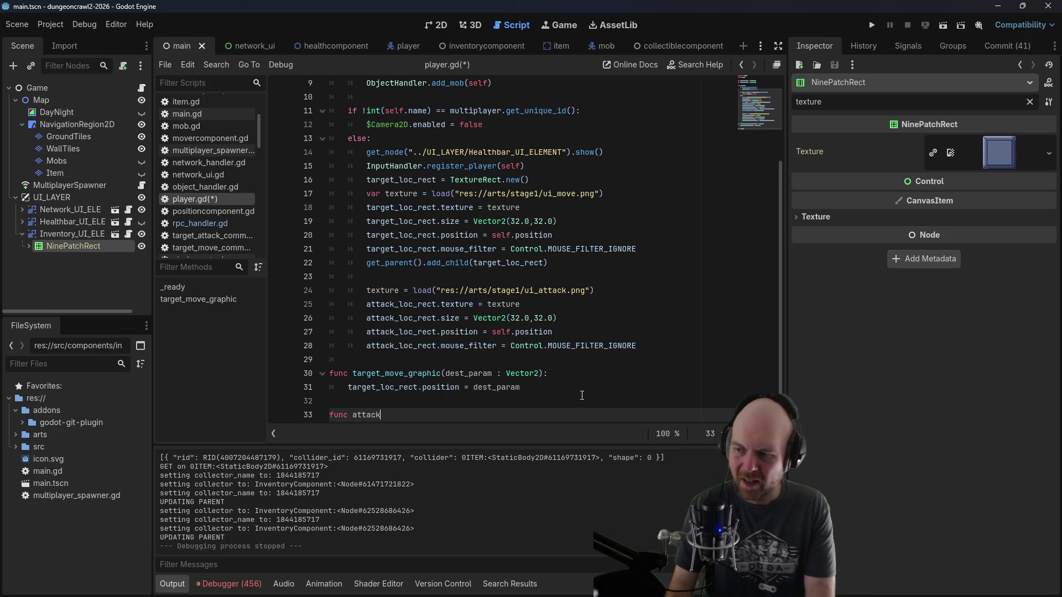
pyautogui.write('_move_gr')
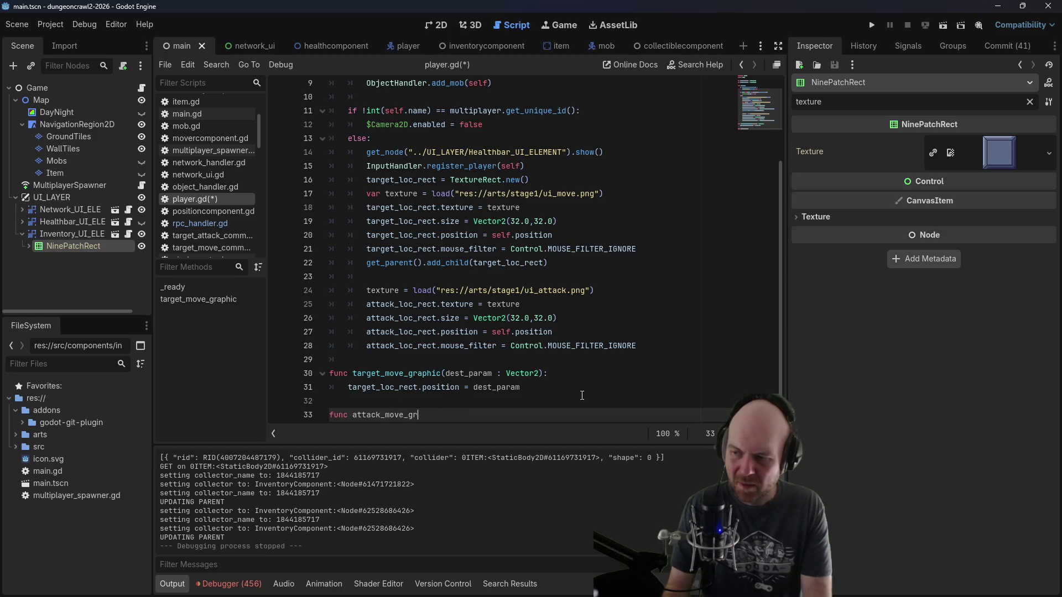
pyautogui.write('aphic(')
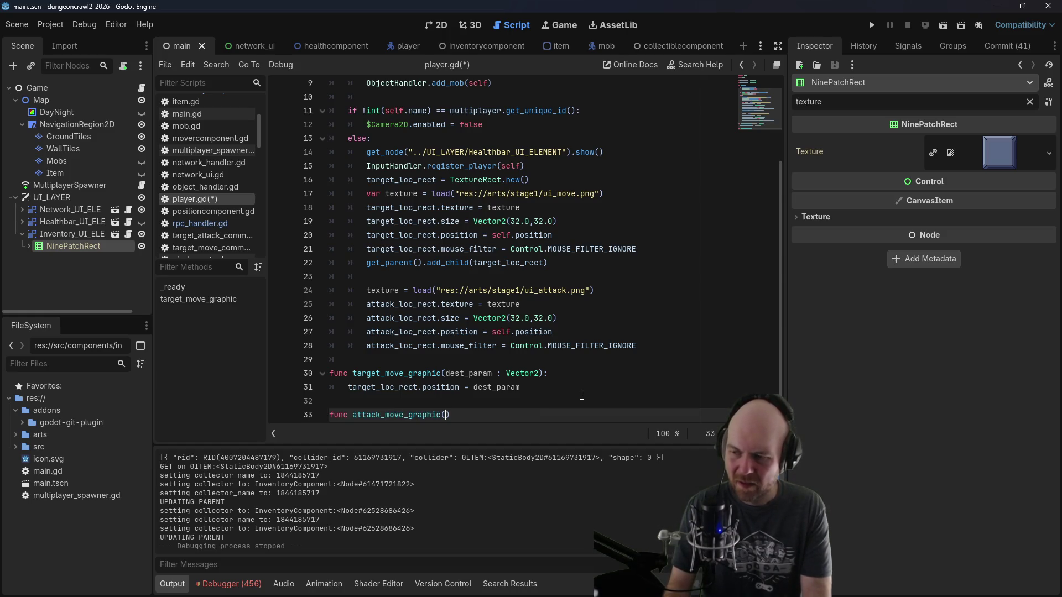
pyautogui.write('target_par')
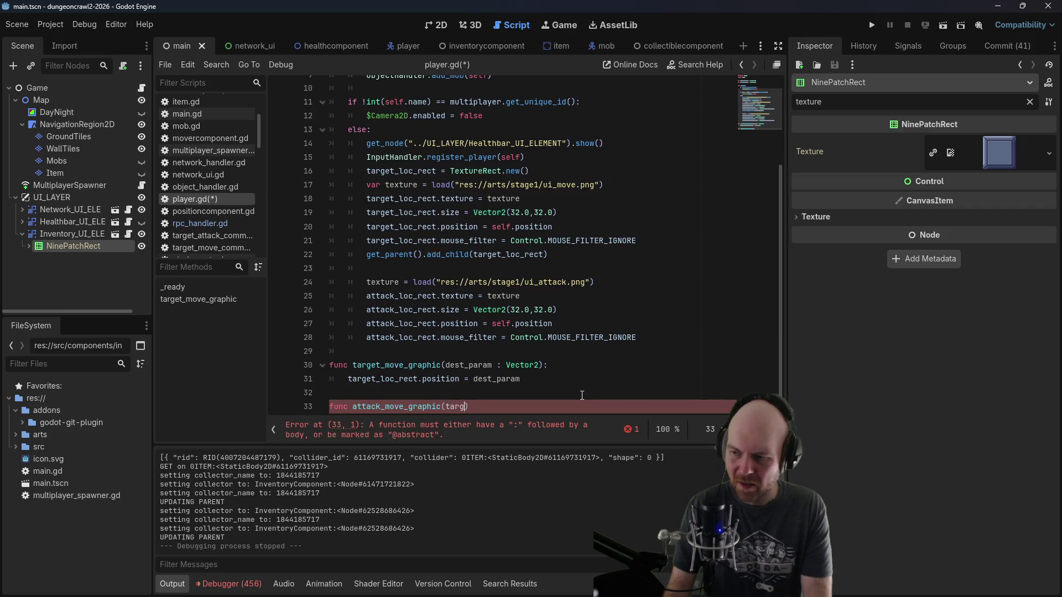
pyautogui.write('am : Actor')
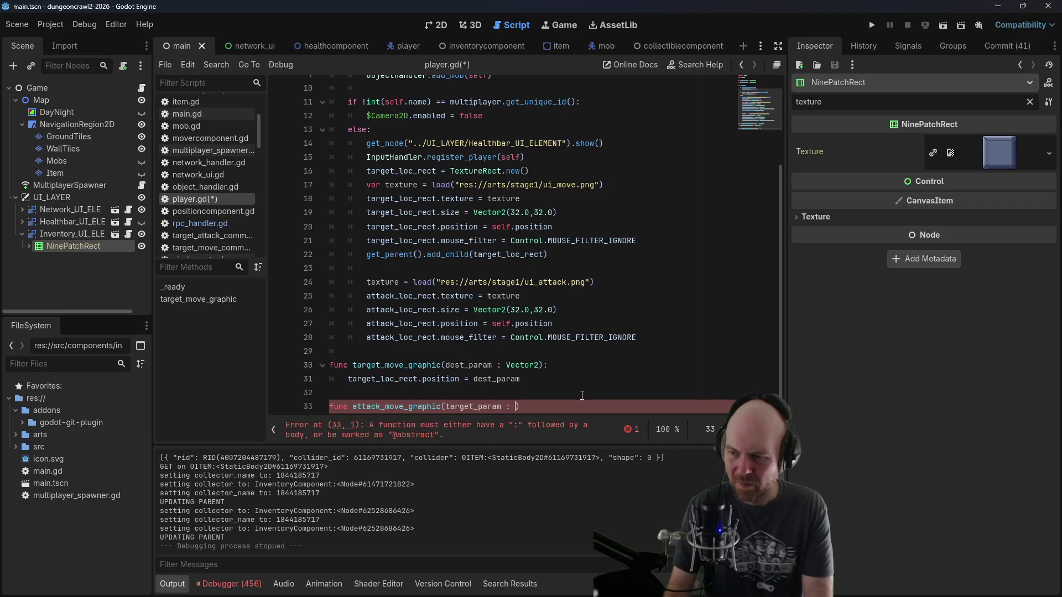
pyautogui.write('):')
pyautogui.press('Return')
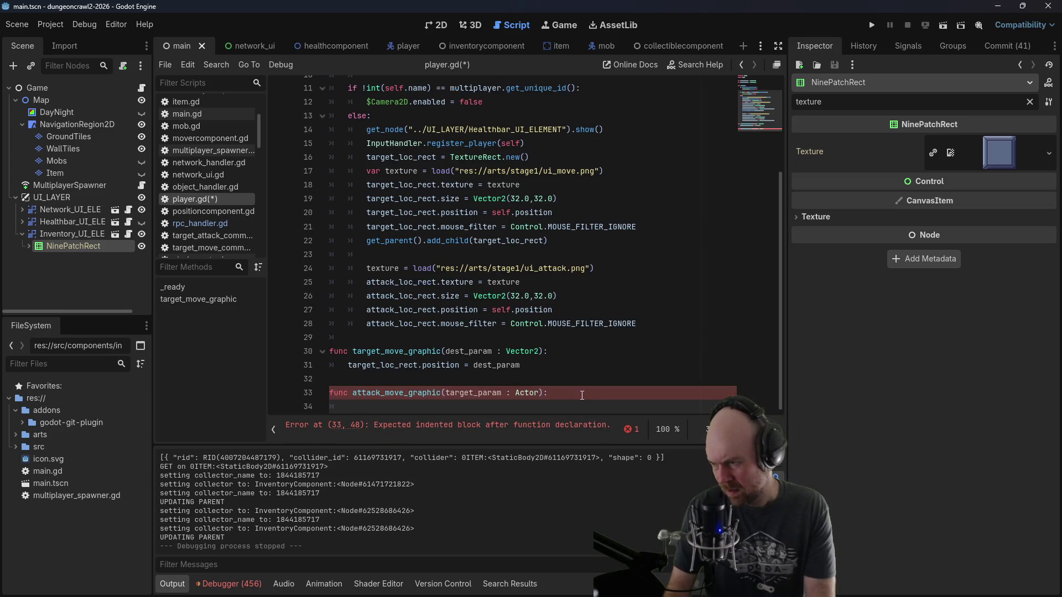
pyautogui.write('atack_loc')
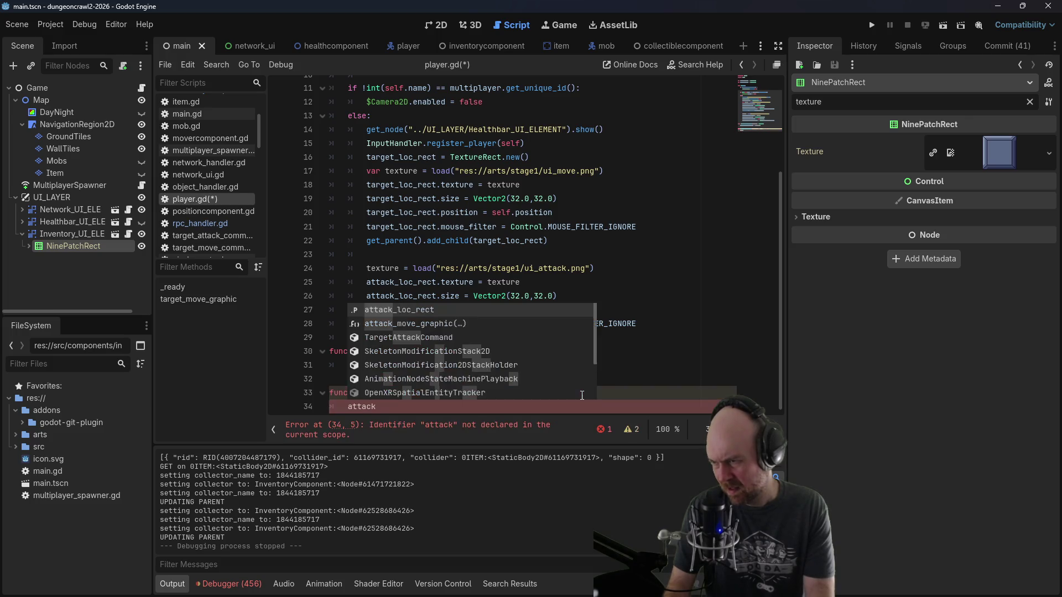
pyautogui.press('Return')
pyautogui.write('.reparent')
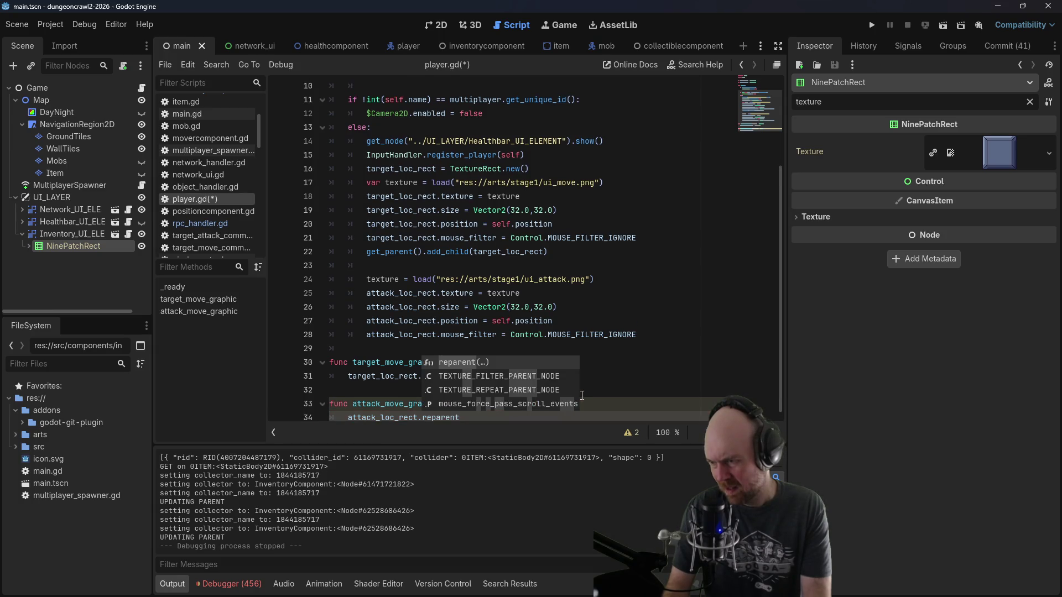
pyautogui.press('Return')
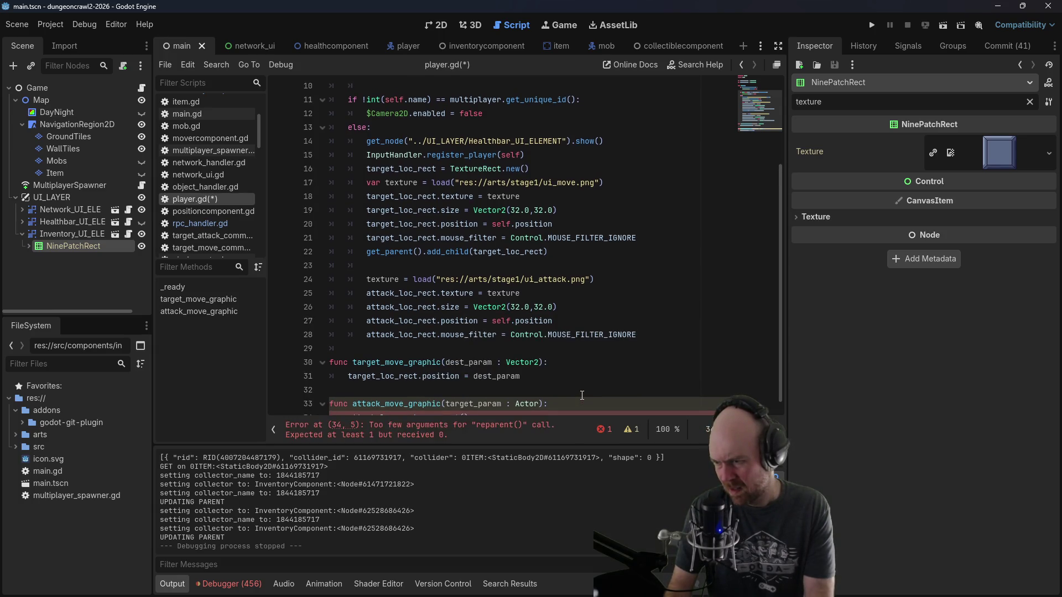
pyautogui.scroll(-1, 611, 341)
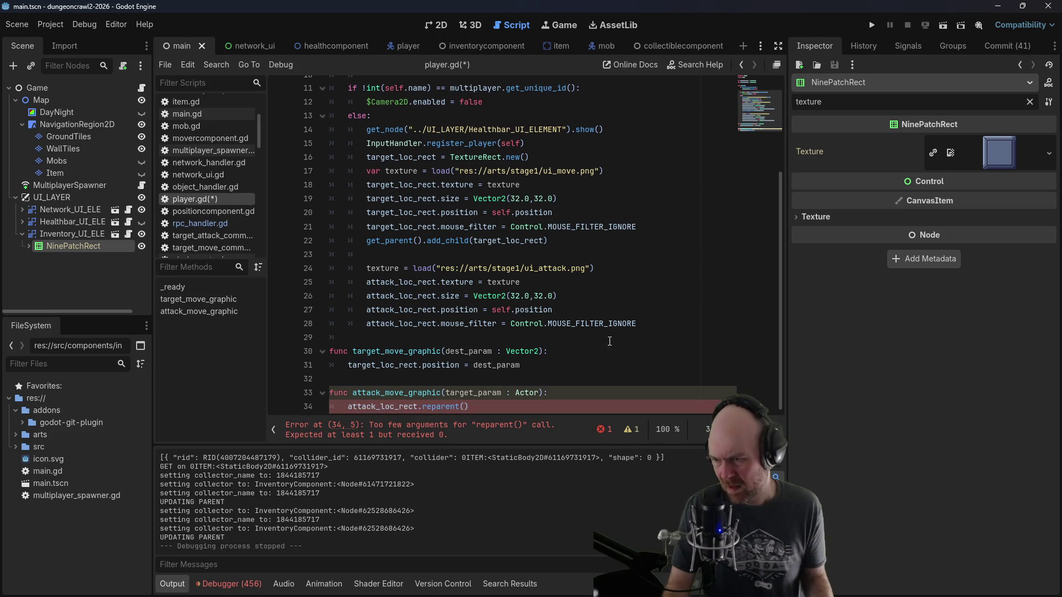
pyautogui.write('target_param')
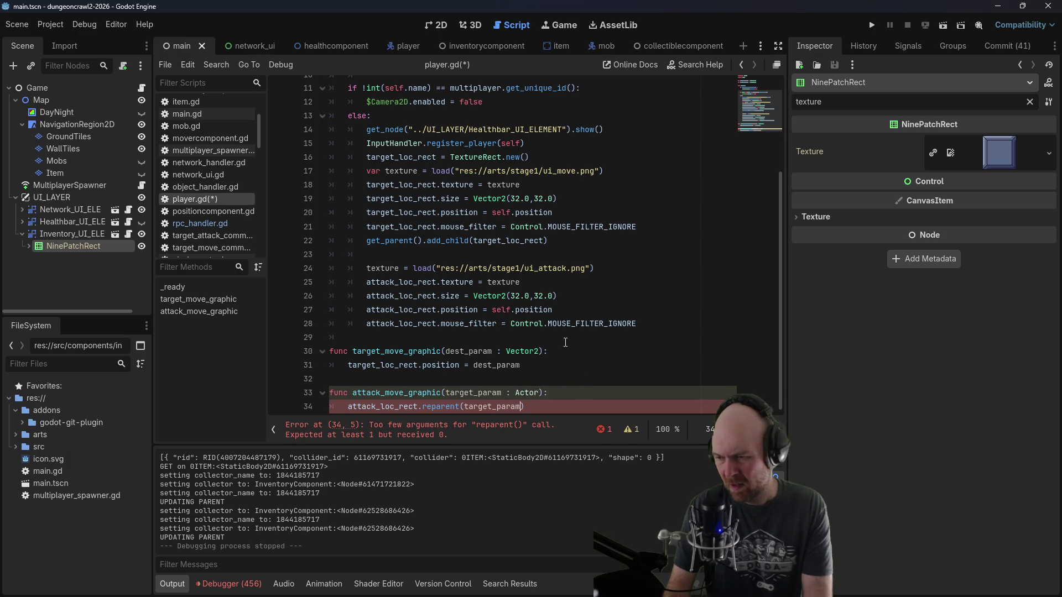
pyautogui.hotkey('ctrl', 's')
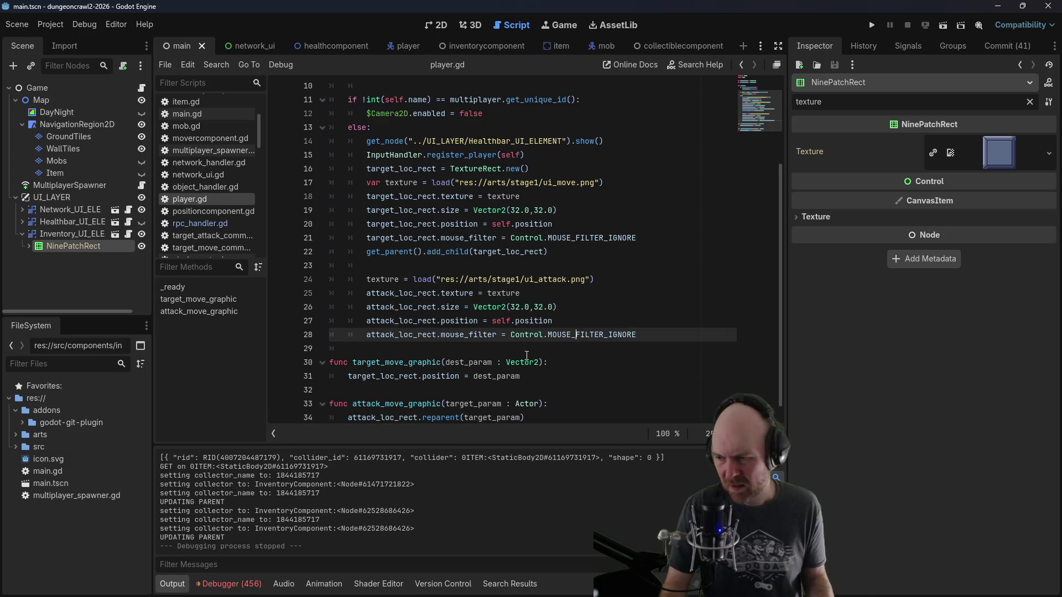
pyautogui.keyDown('ctrl'); pyautogui.click(439, 417); pyautogui.keyUp('ctrl')
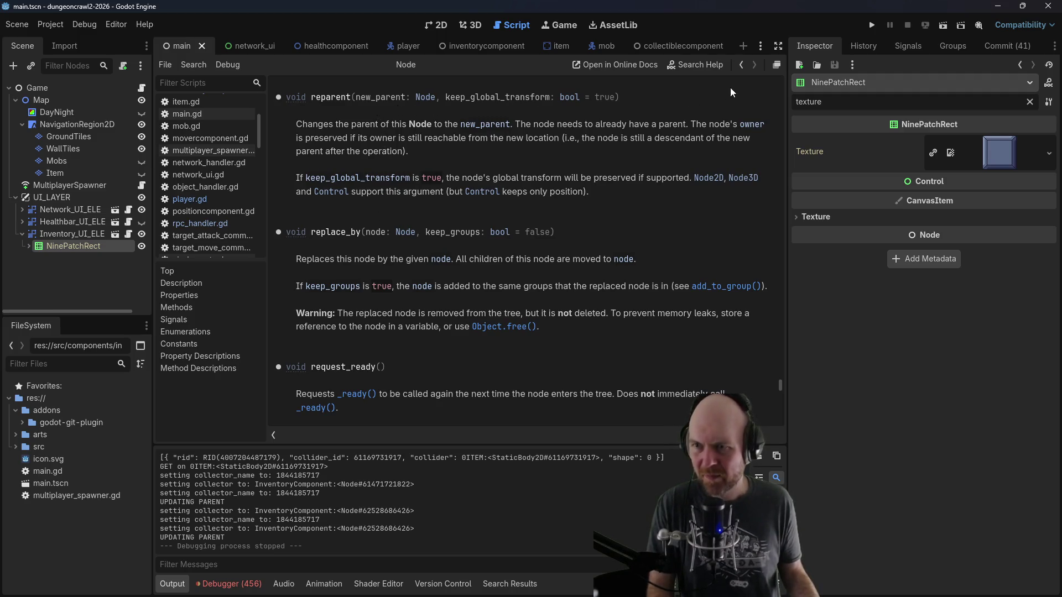
pyautogui.click(741, 65)
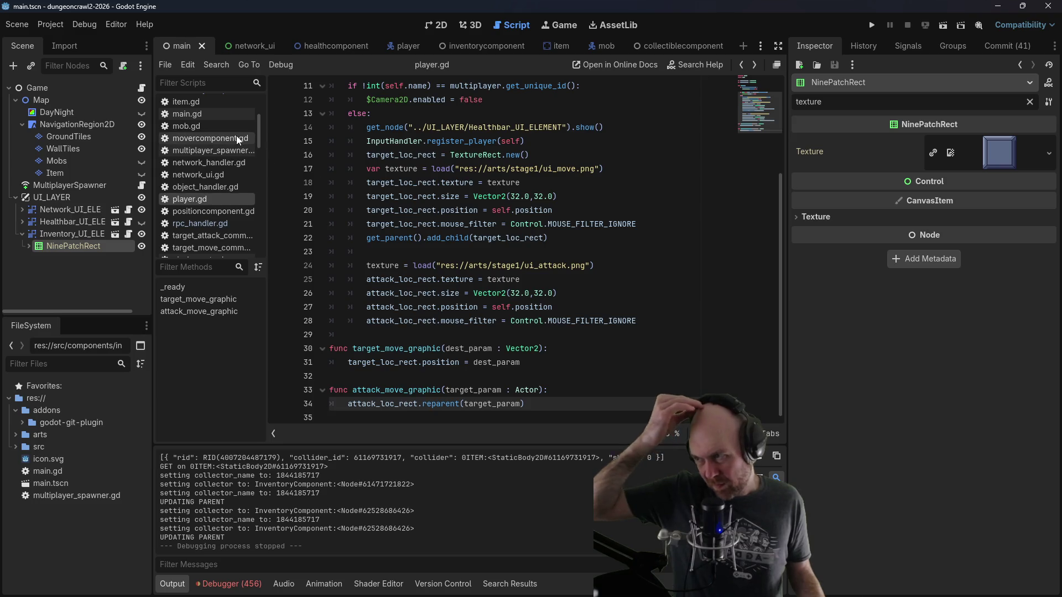
pyautogui.scroll(3, 237, 138)
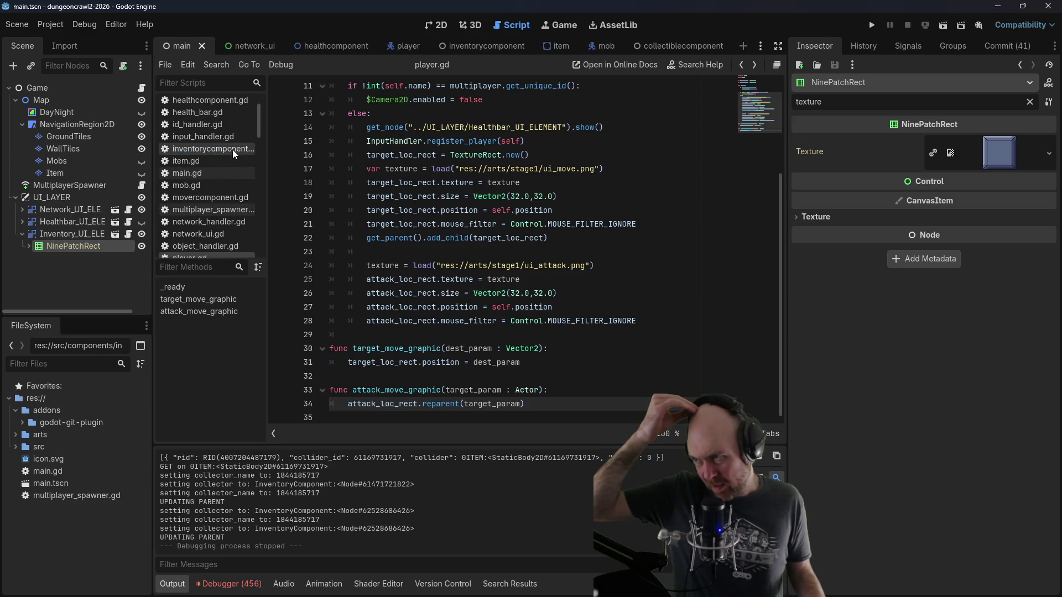
# Step: In input_handler.gd, start a player call on a new line after the TargetAttackCommand creation
pyautogui.click(232, 149)
pyautogui.click(231, 134)
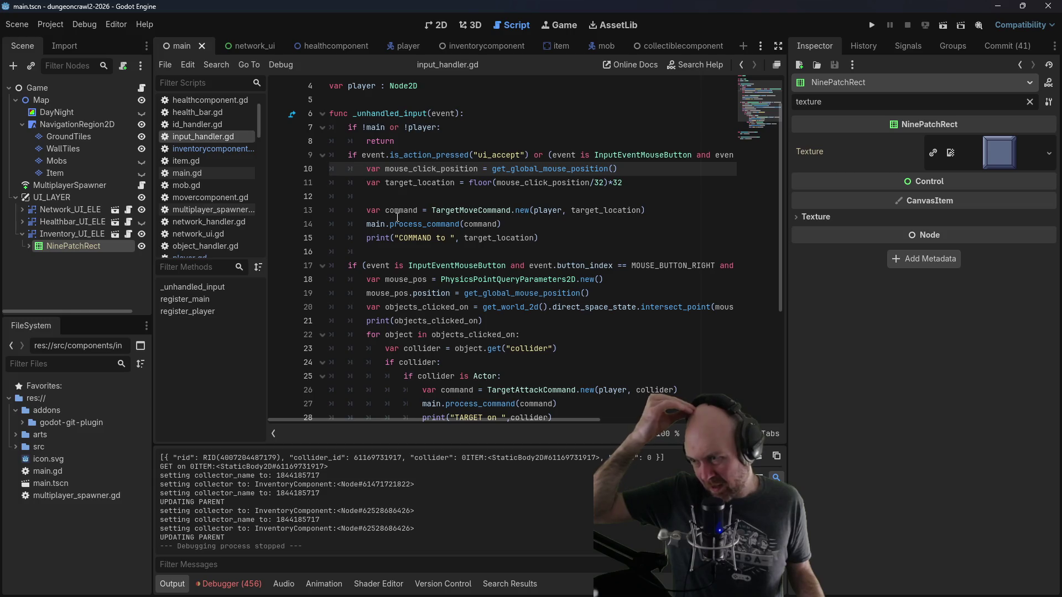
pyautogui.scroll(-3, 395, 214)
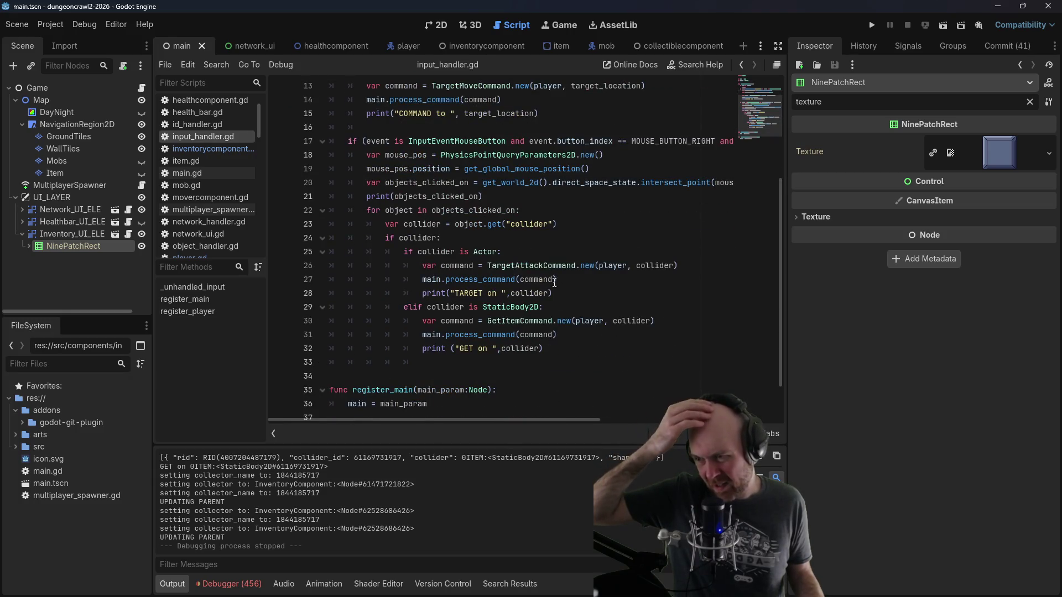
pyautogui.press('Up')
pyautogui.press('Up')
pyautogui.press('Up')
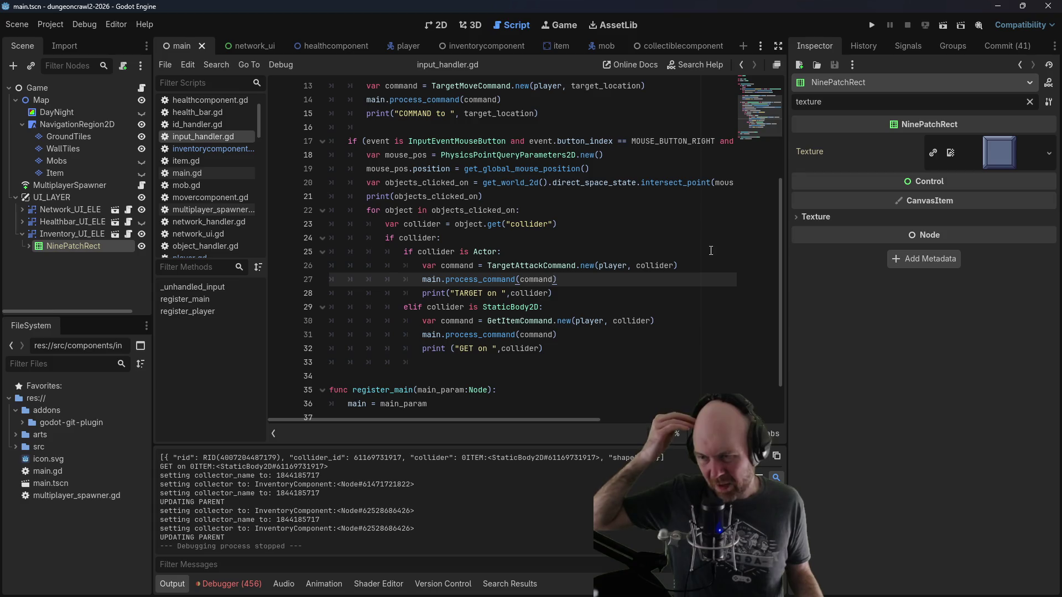
pyautogui.click(691, 266)
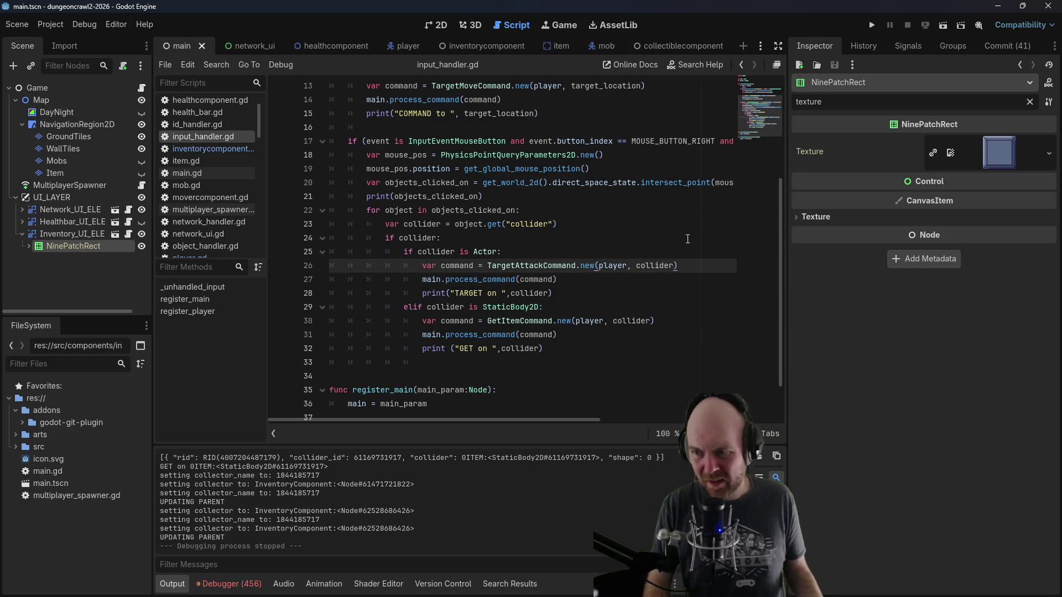
pyautogui.press('Return')
pyautogui.write('player')
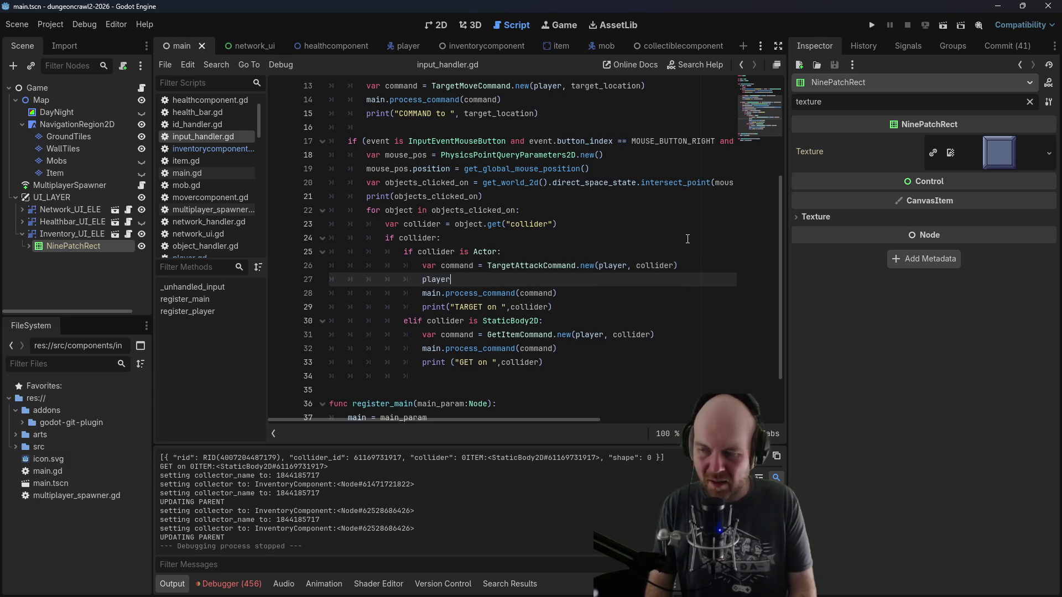
pyautogui.write('.set')
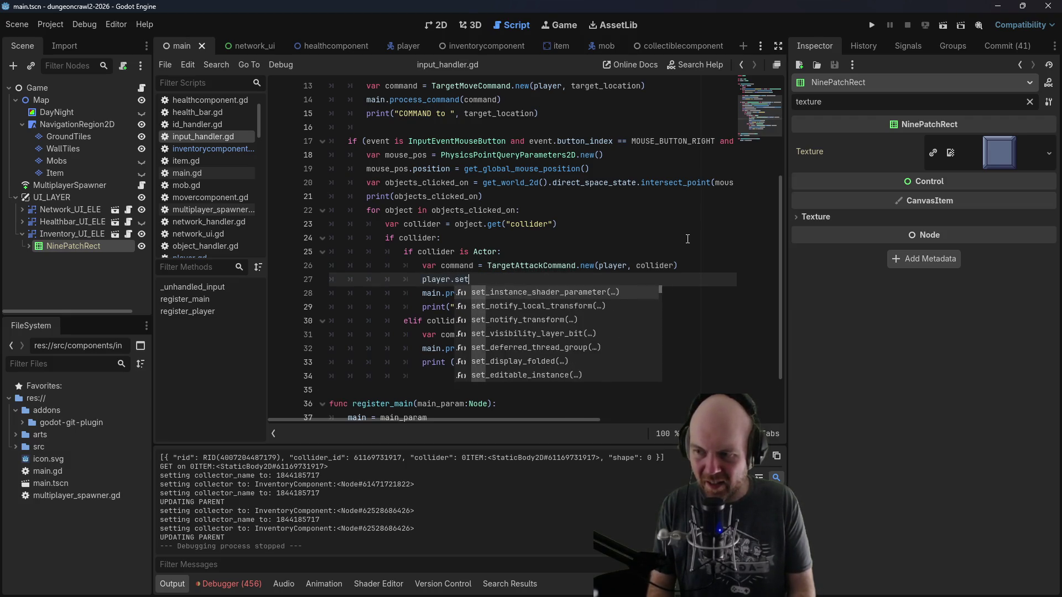
pyautogui.write('_attack')
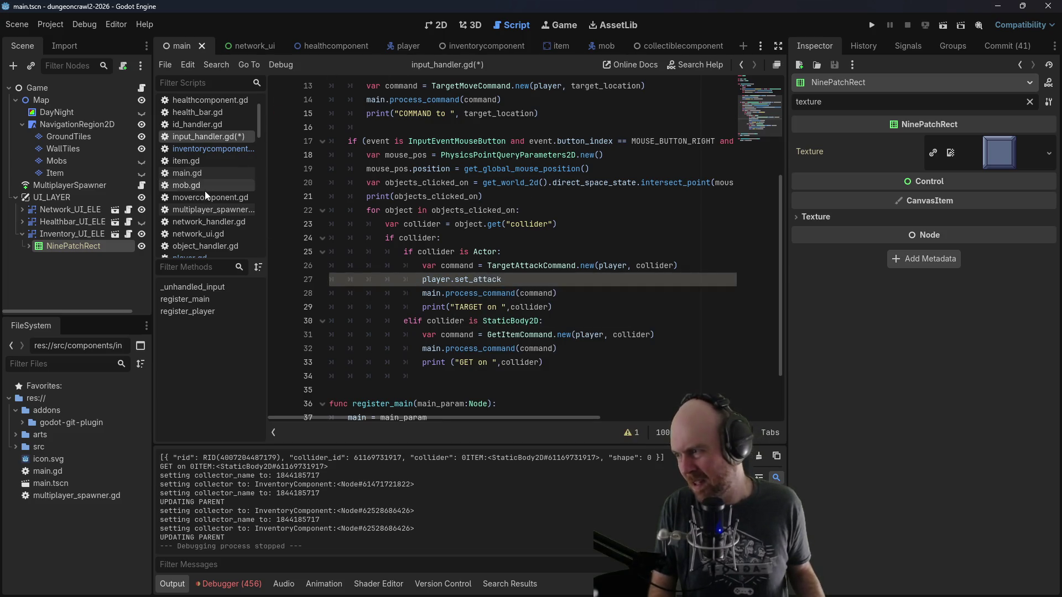
# Step: Check the name in player.gd, complete the call as player.attack_move_graphic(collider), and save
pyautogui.scroll(-1, 201, 231)
pyautogui.click(197, 240)
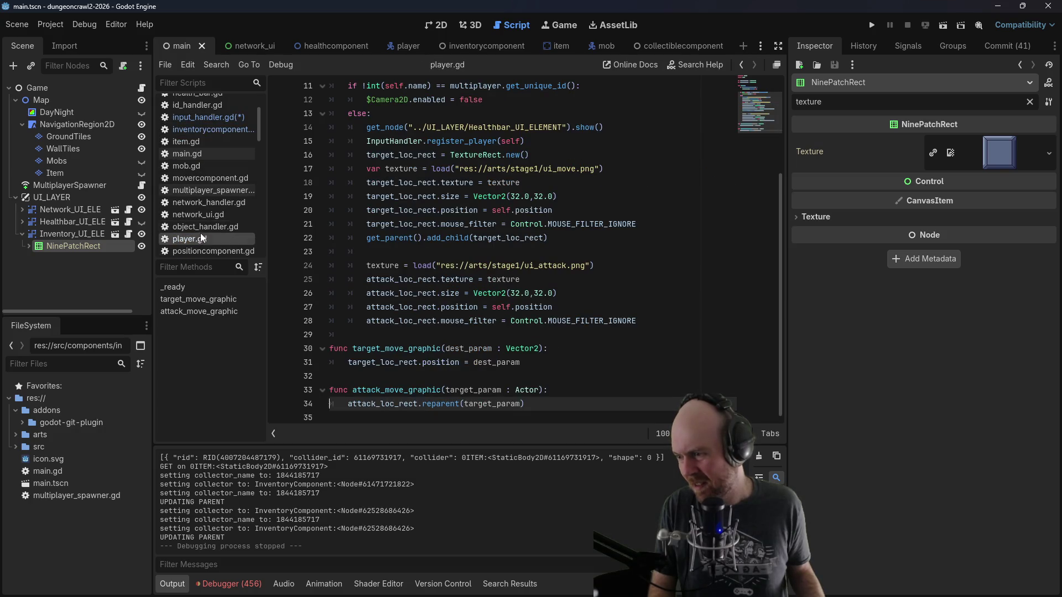
pyautogui.click(202, 118)
pyautogui.doubleClick(487, 279)
pyautogui.write('attack_move_graphic')
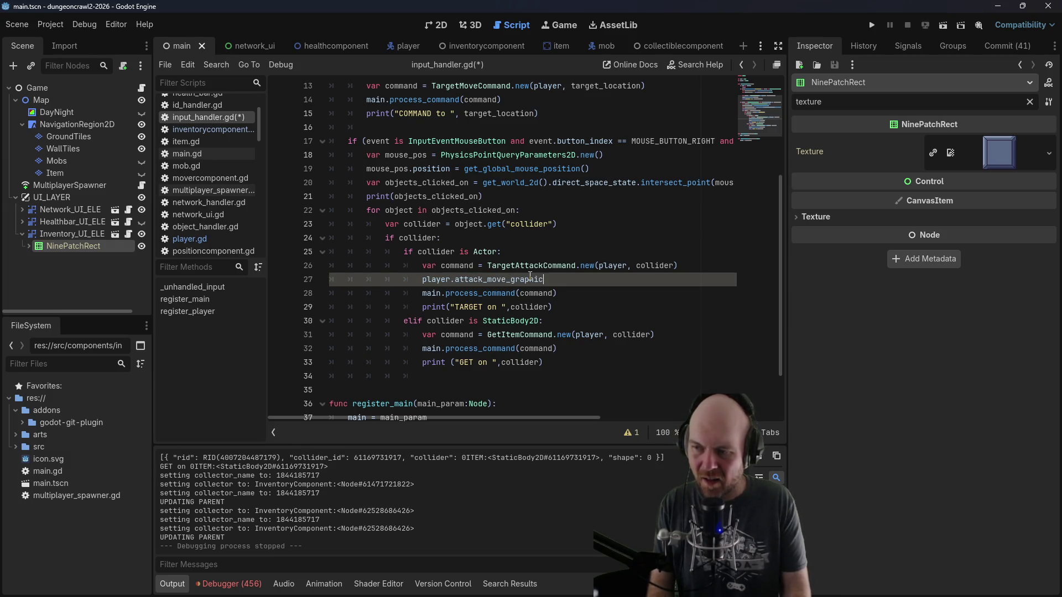
pyautogui.write('(')
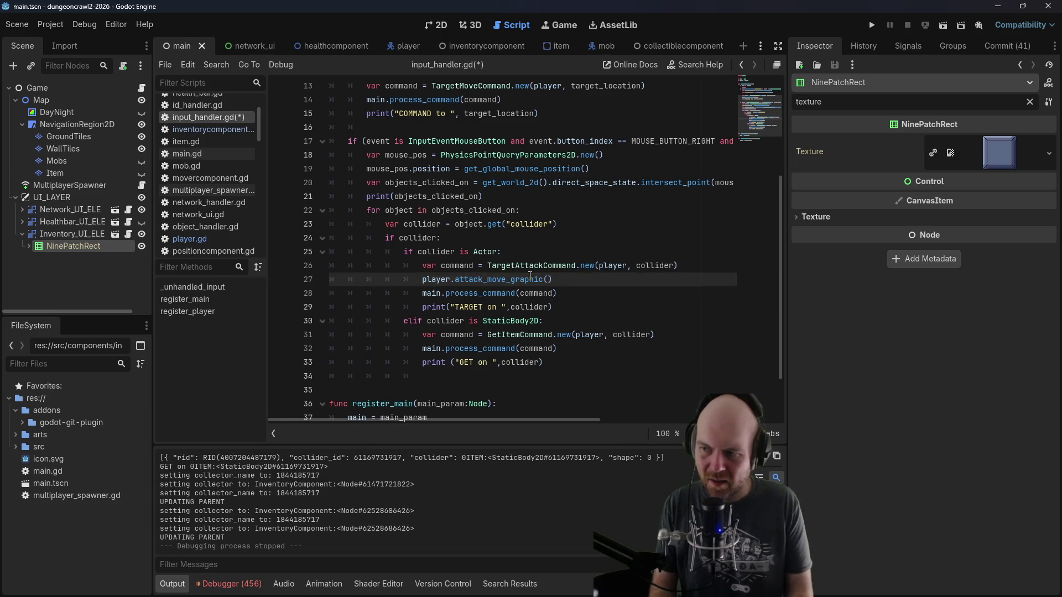
pyautogui.write('collider')
pyautogui.hotkey('ctrl', 's')
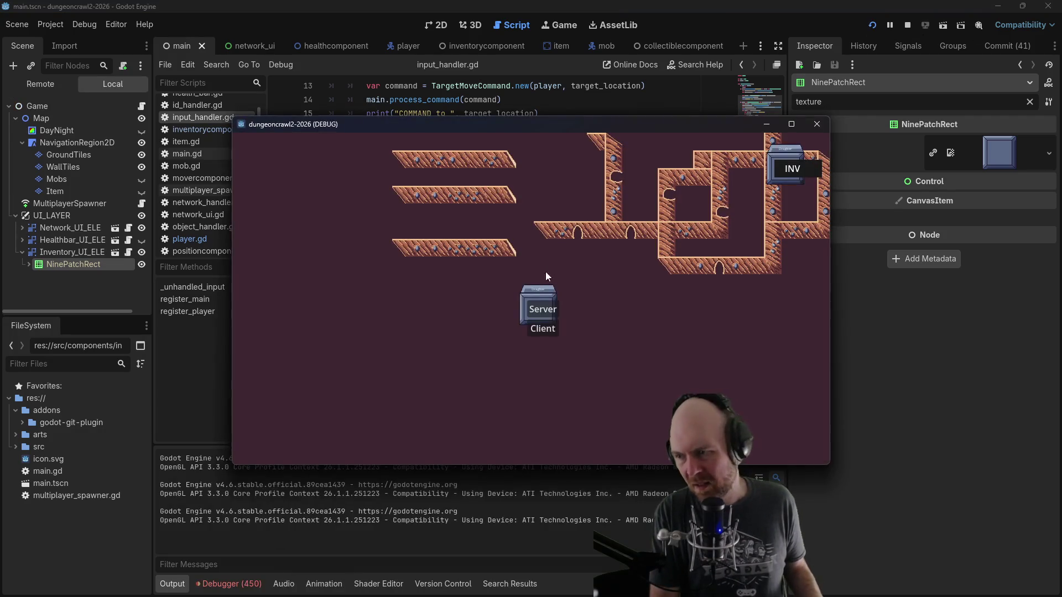
# Step: Reproduce the crash as Client, retype the ui_attack.png path on line 24, and relaunch as Server
pyautogui.moveTo(539, 131); pyautogui.dragTo(560, 131)
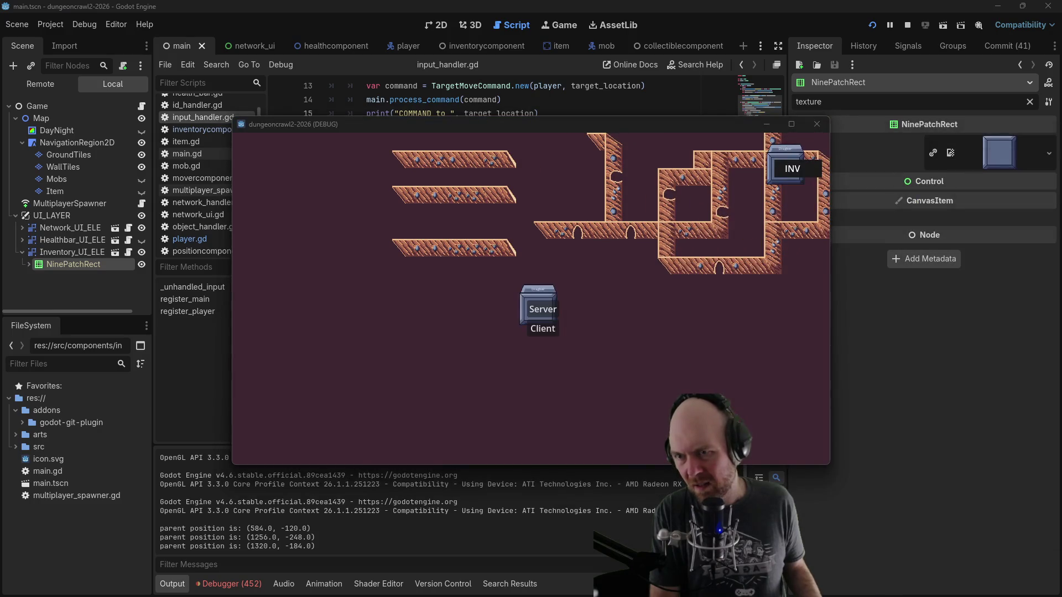
pyautogui.click(555, 330)
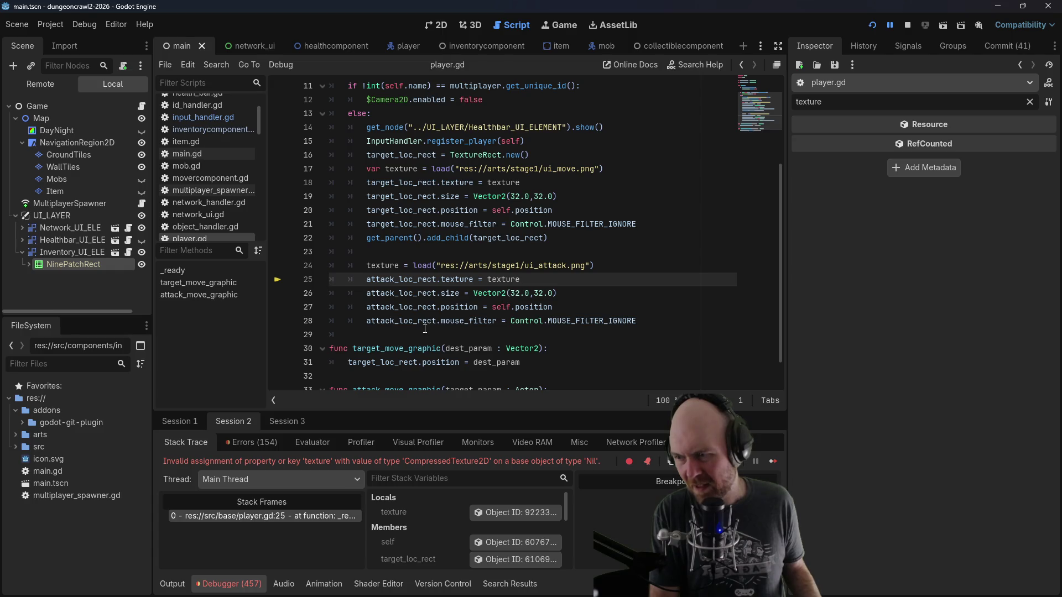
pyautogui.moveTo(585, 266); pyautogui.dragTo(522, 265)
pyautogui.press('BackSpace')
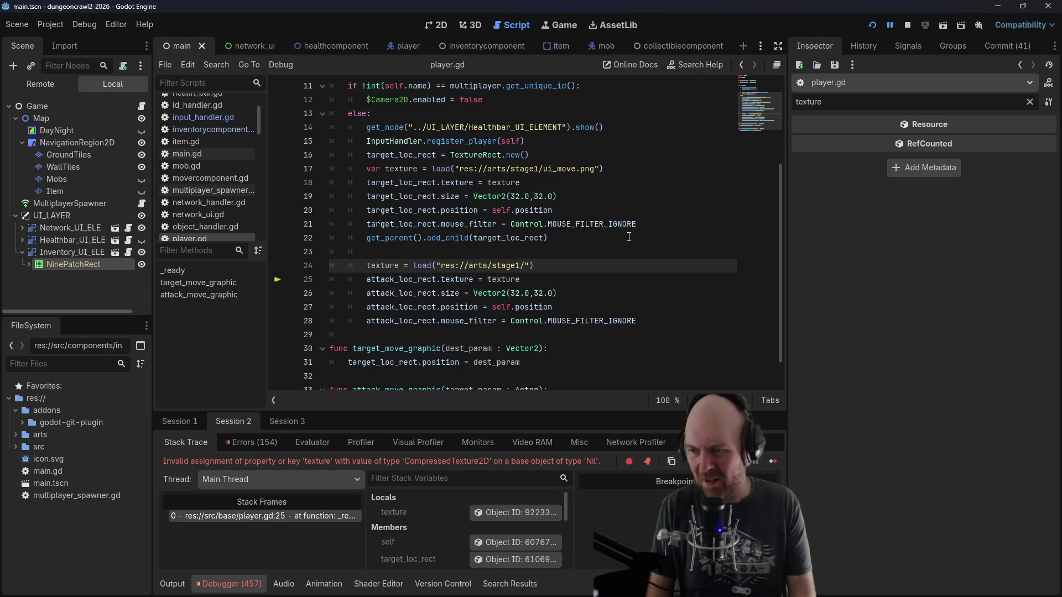
pyautogui.write('ui')
pyautogui.hotkey('ctrl', 'space')
pyautogui.press('Return')
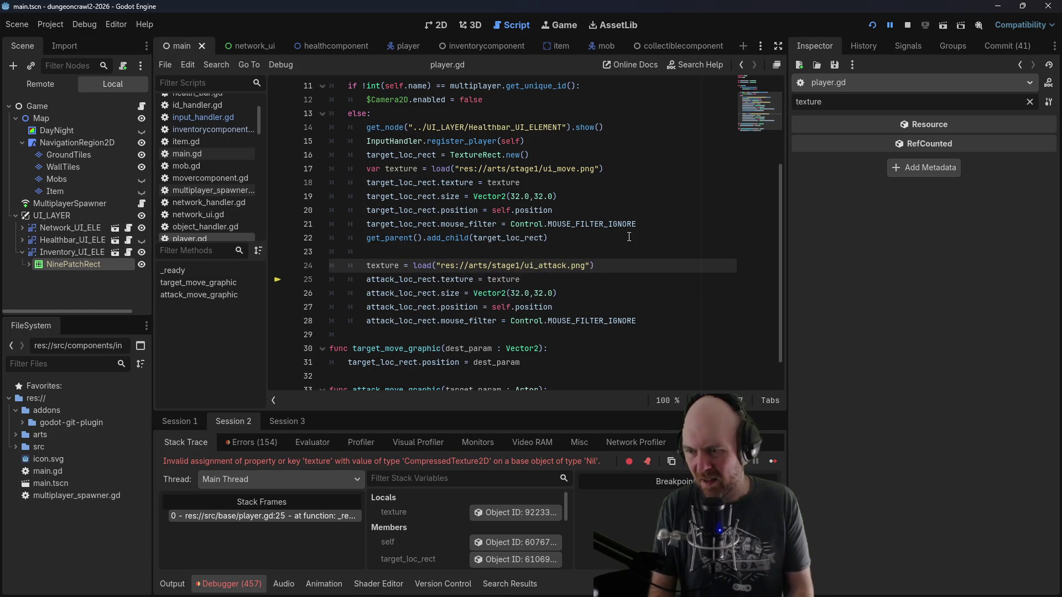
pyautogui.click(873, 27)
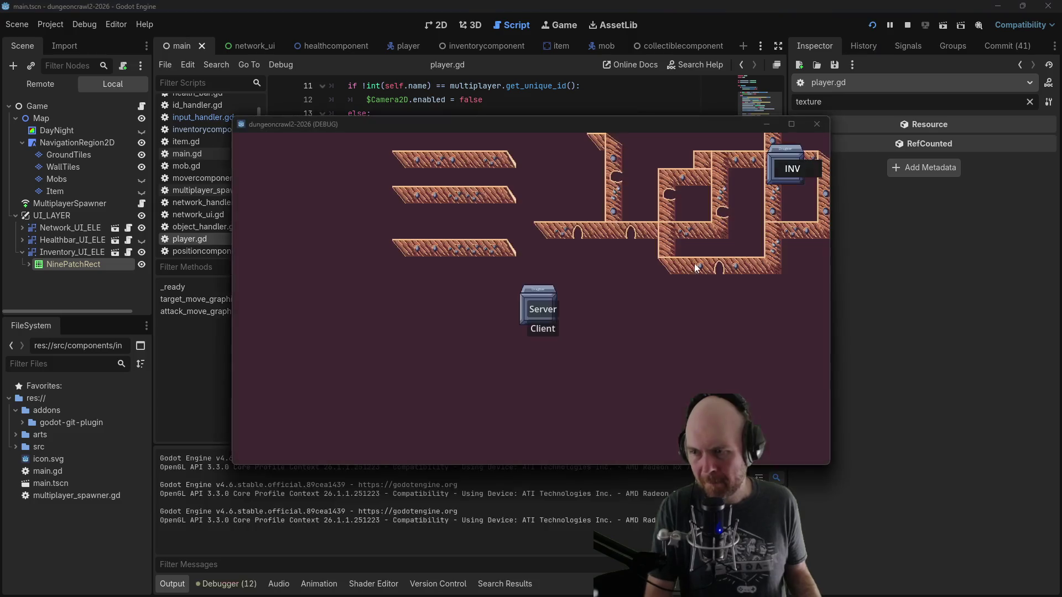
pyautogui.click(552, 309)
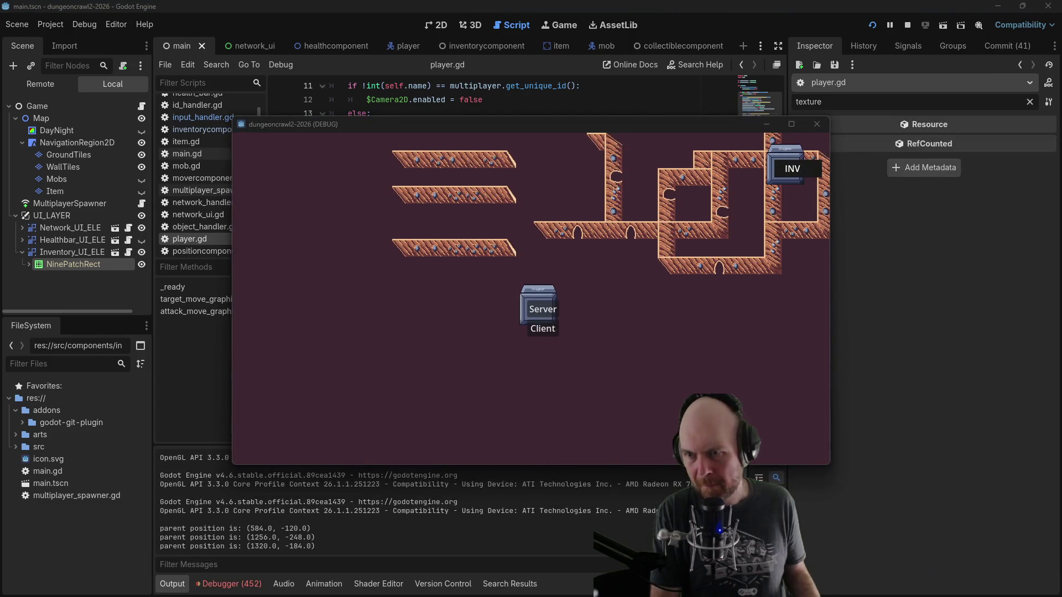
# Step: Reproduce the error, insert attack_loc_rect = TextureRect.new() before the texture load, fix the double '=', and relaunch
pyautogui.click(543, 329)
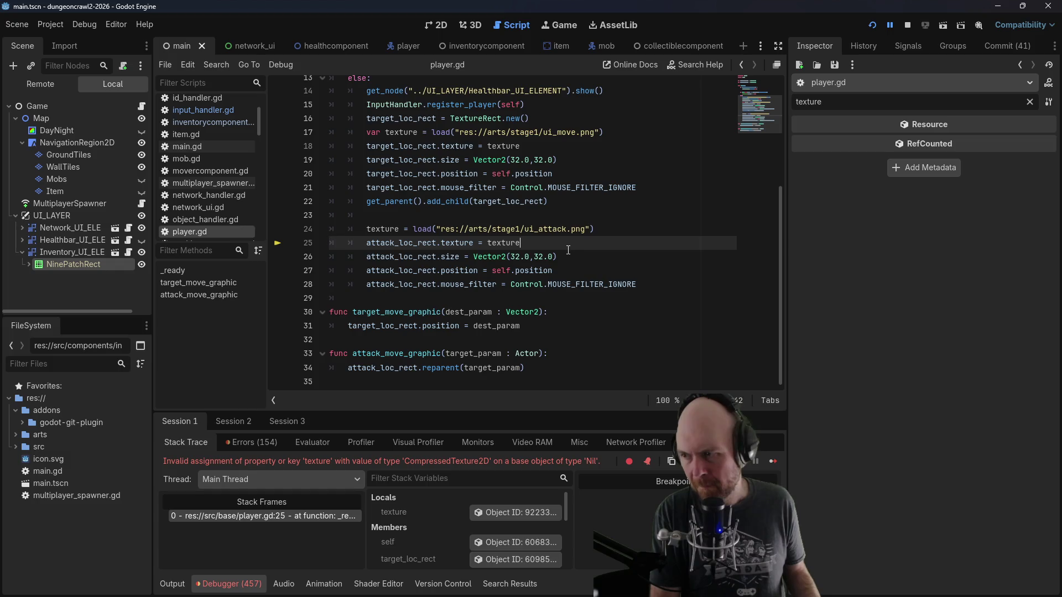
pyautogui.scroll(4, 567, 250)
pyautogui.scroll(-1, 567, 254)
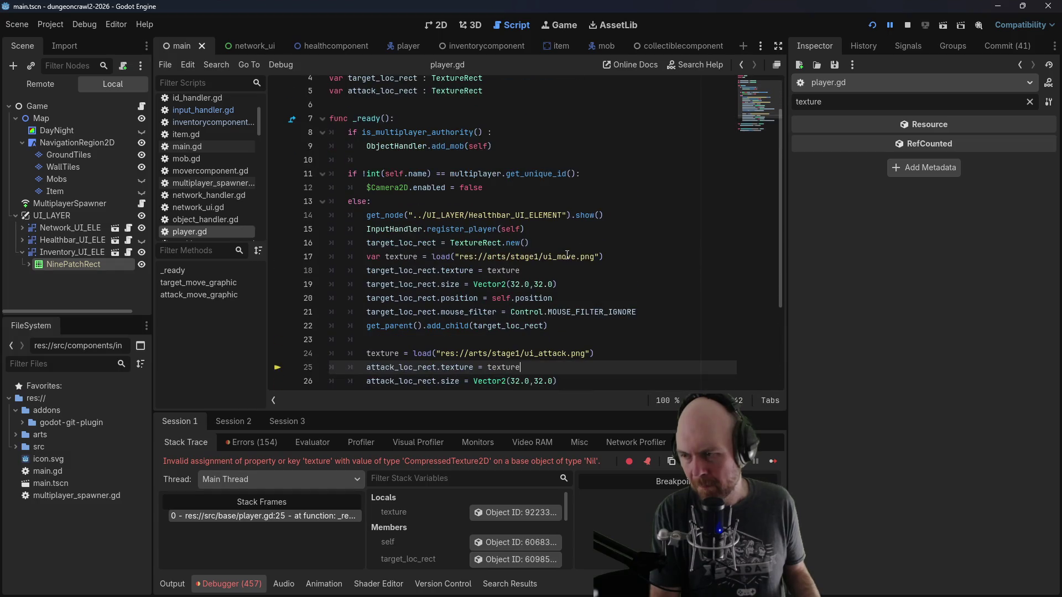
pyautogui.moveTo(536, 245); pyautogui.dragTo(438, 243)
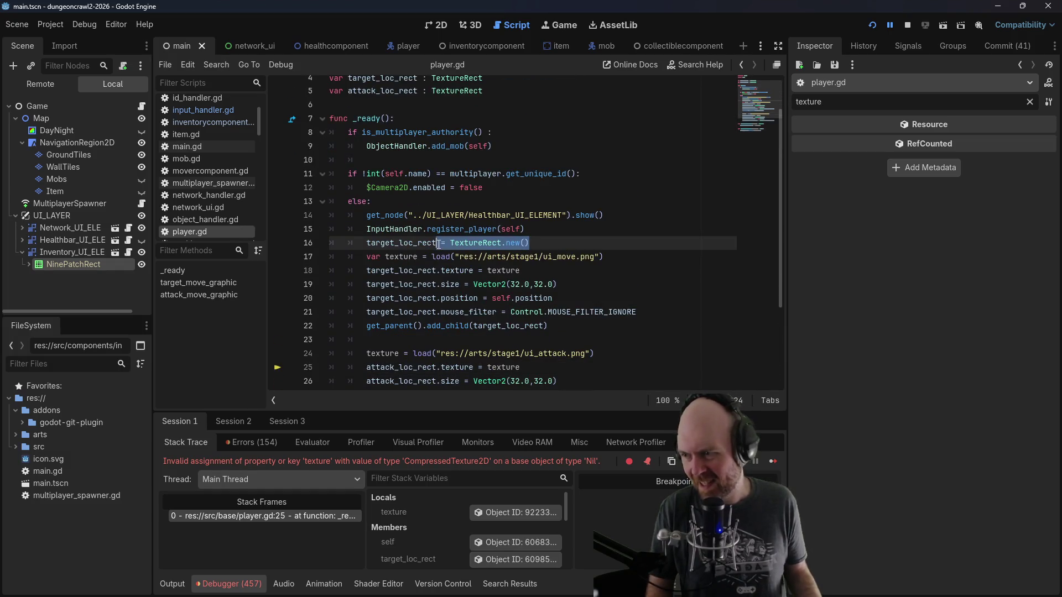
pyautogui.scroll(-1, 443, 244)
pyautogui.click(403, 298)
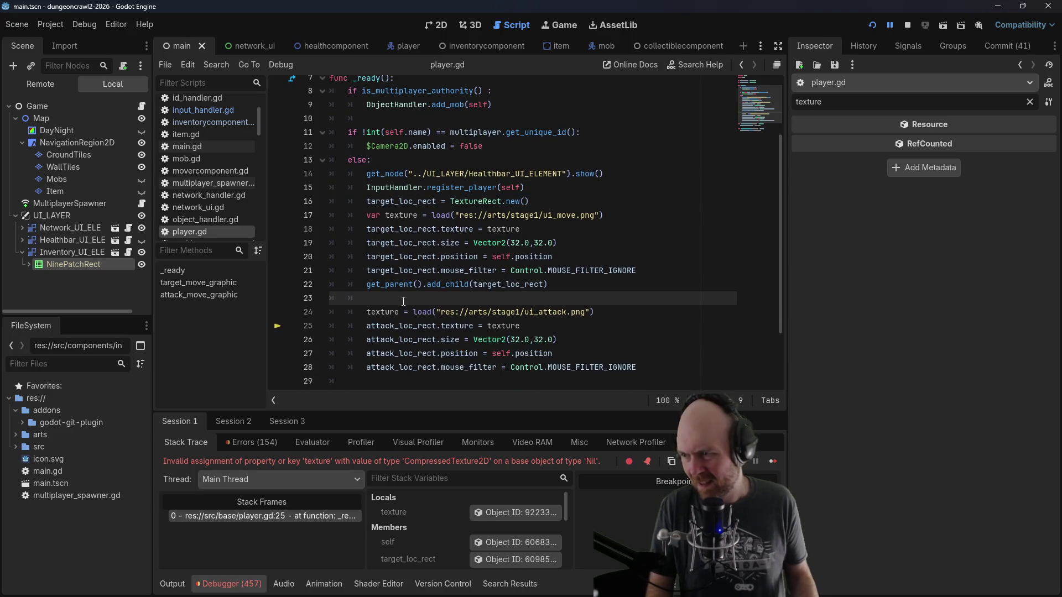
pyautogui.press('Return')
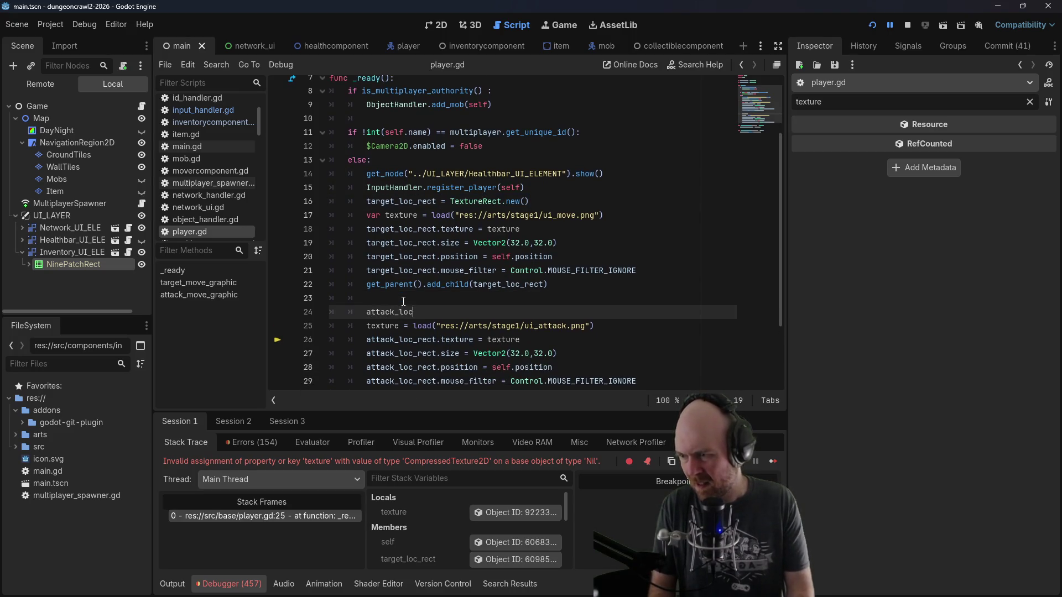
pyautogui.write('attack_loc_rect = = TextureRect.new()')
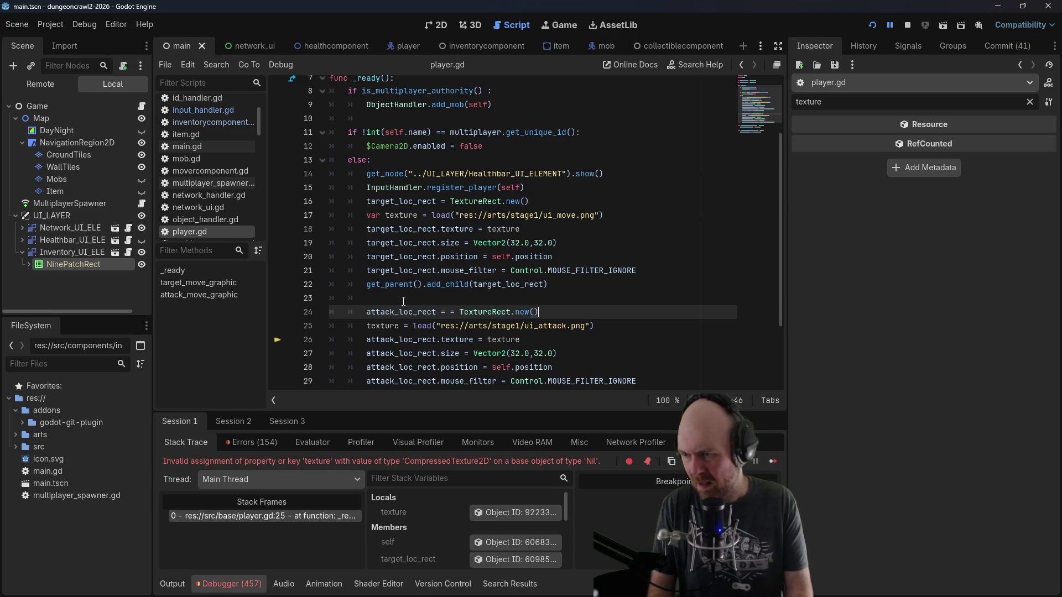
pyautogui.click(455, 312)
pyautogui.press('BackSpace')
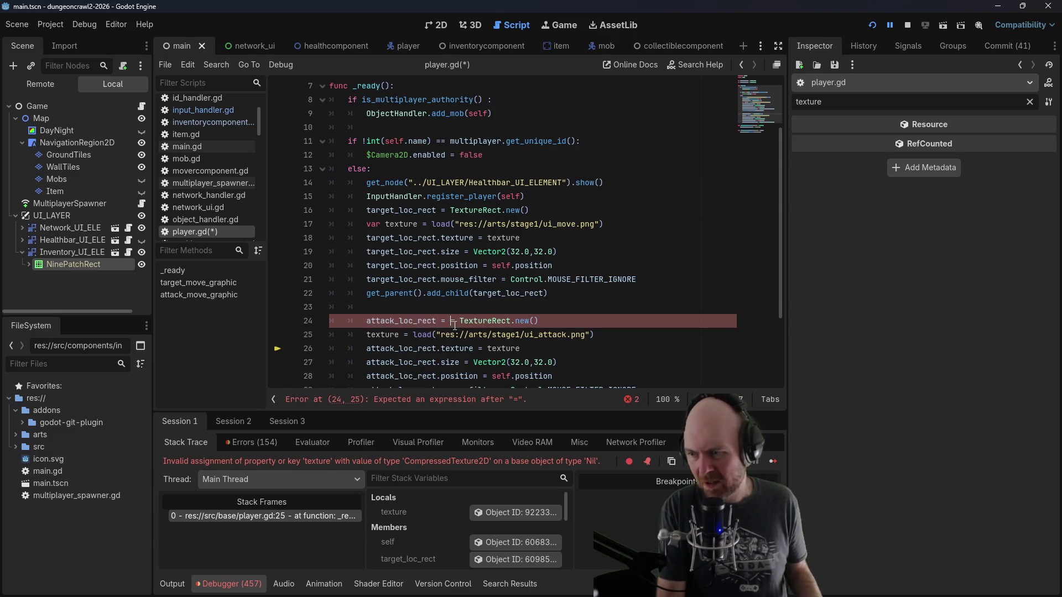
pyautogui.click(870, 27)
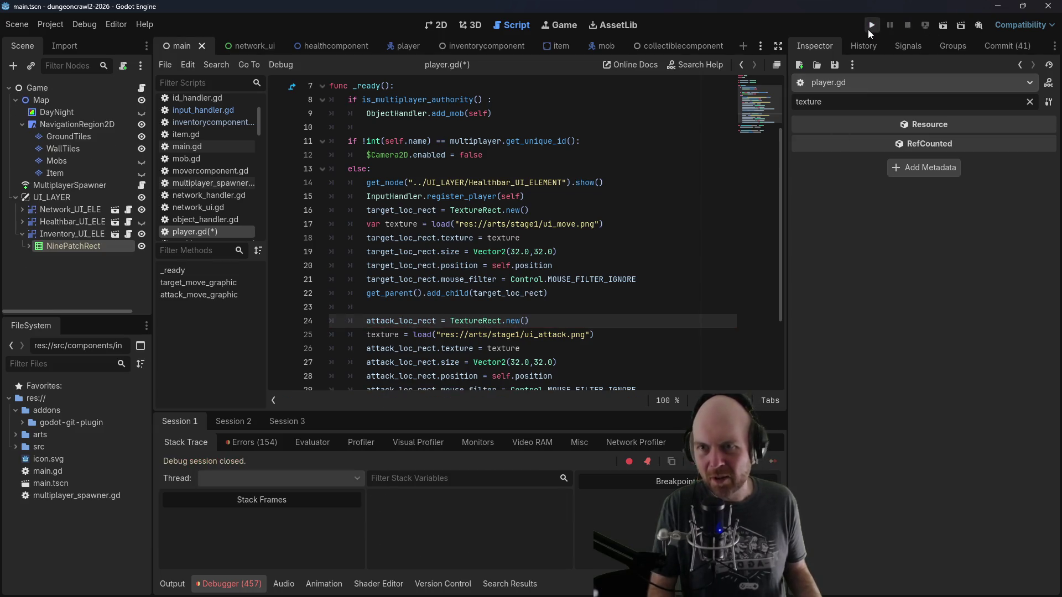
# Step: Start Server and Client, walk the player around, and click a mob to target it
pyautogui.click(556, 305)
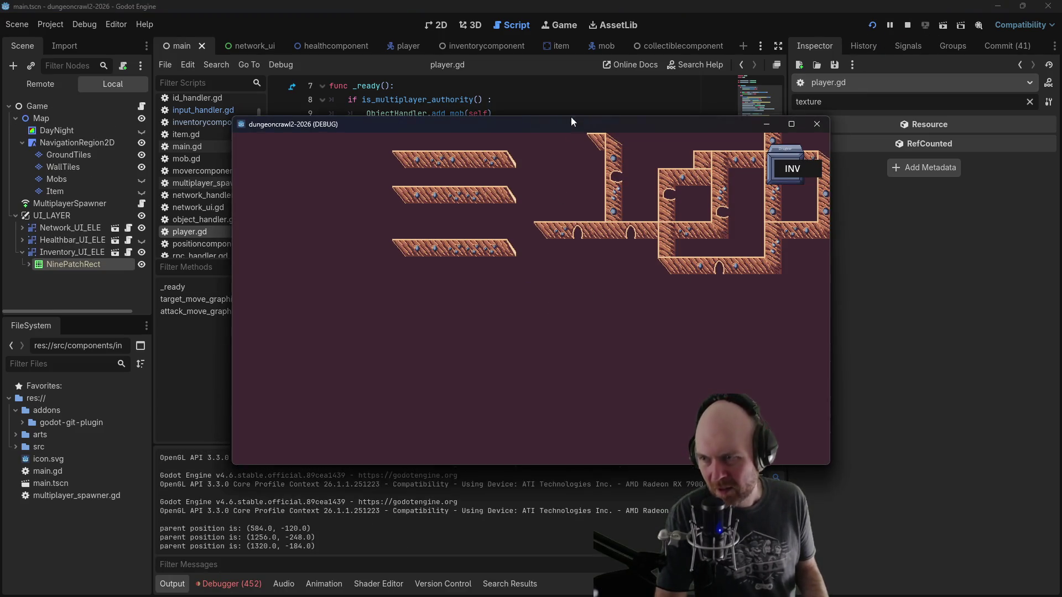
pyautogui.click(542, 332)
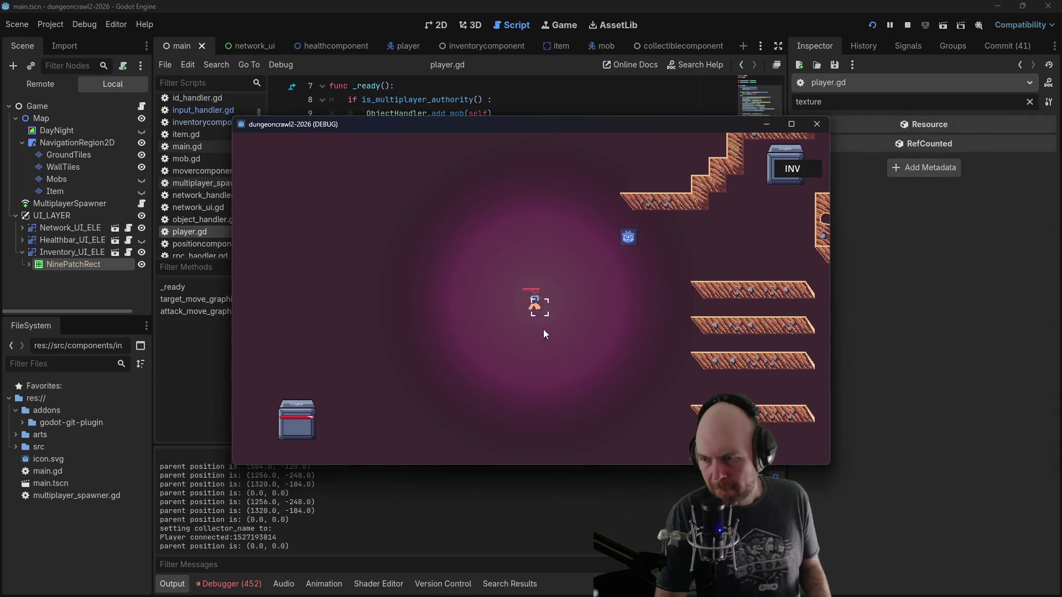
pyautogui.click(599, 264)
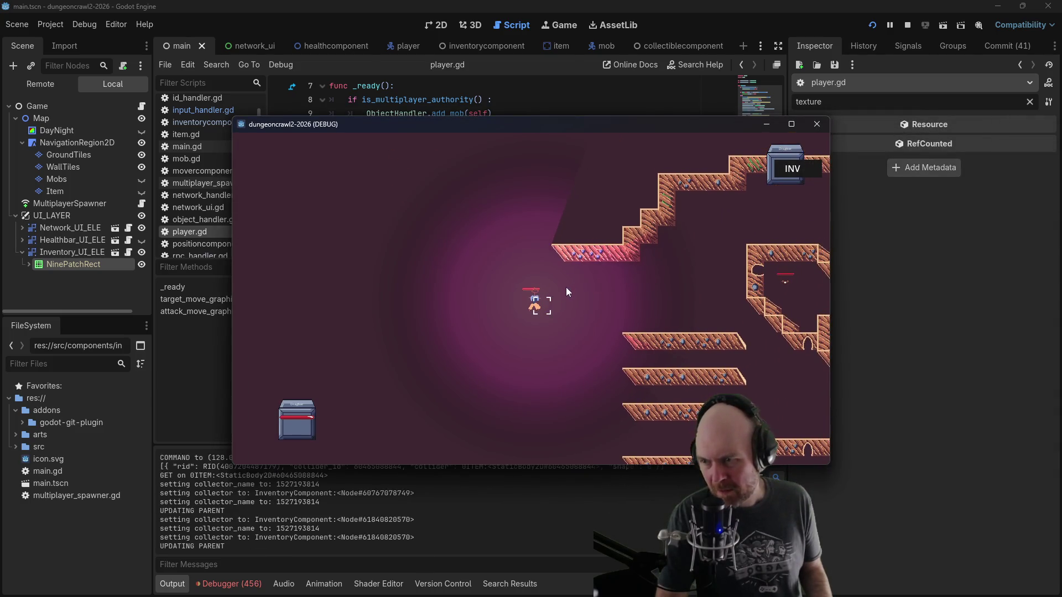
pyautogui.click(613, 306)
pyautogui.click(639, 304)
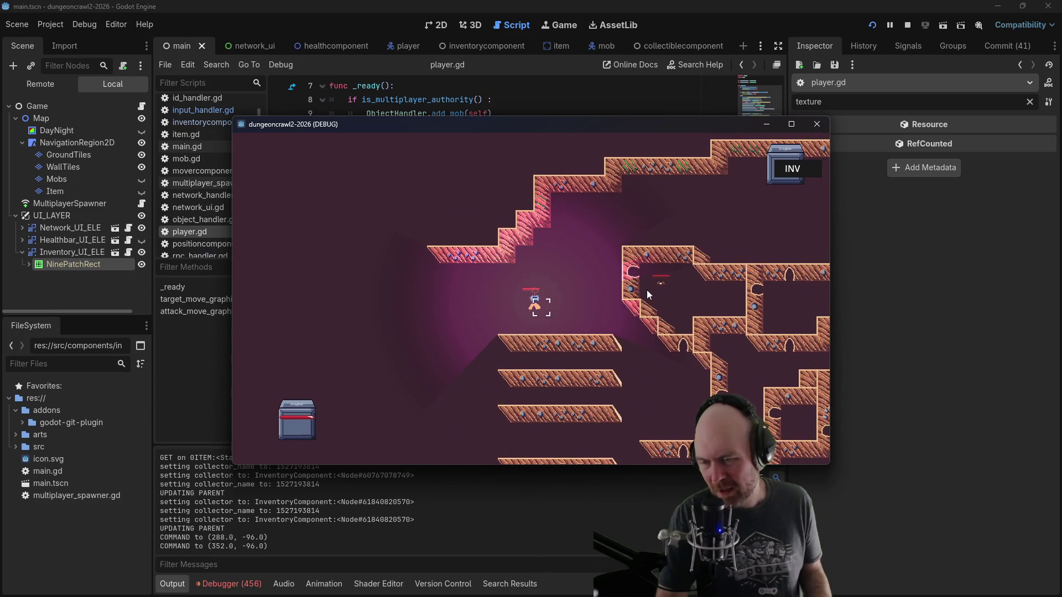
pyautogui.click(657, 284)
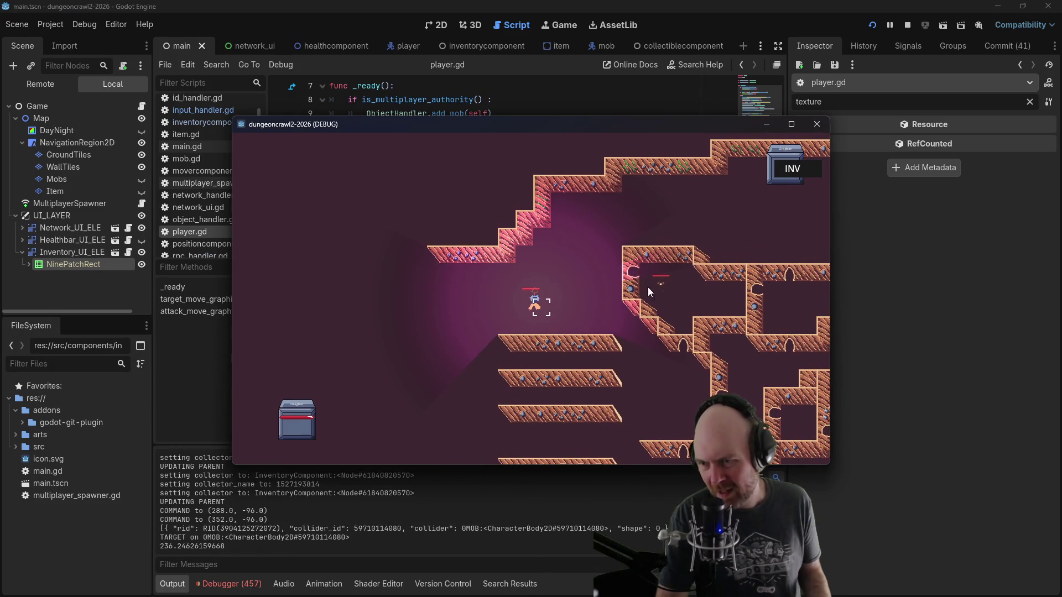
pyautogui.click(582, 289)
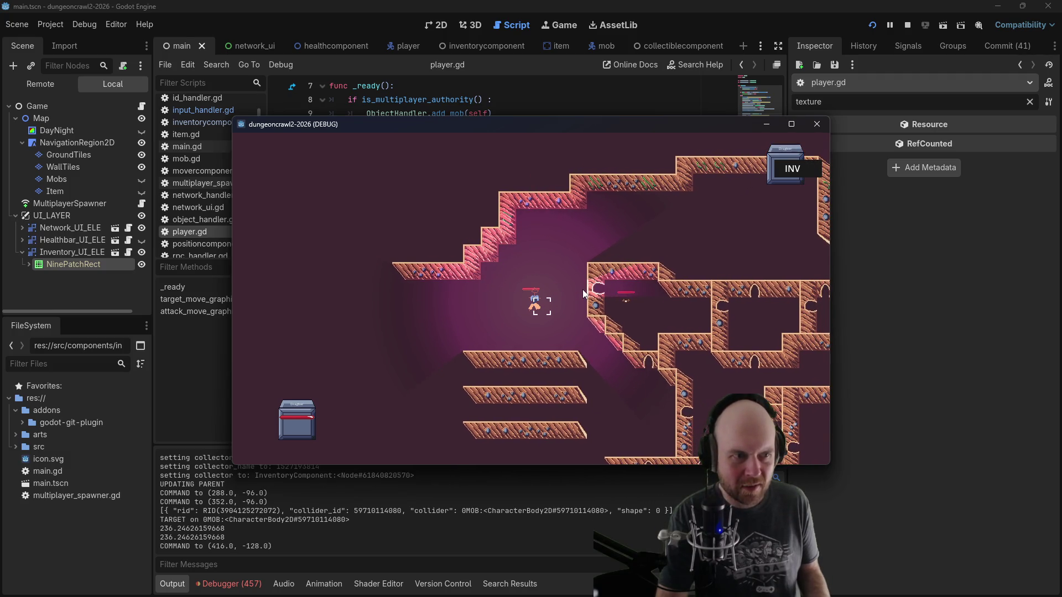
pyautogui.click(582, 290)
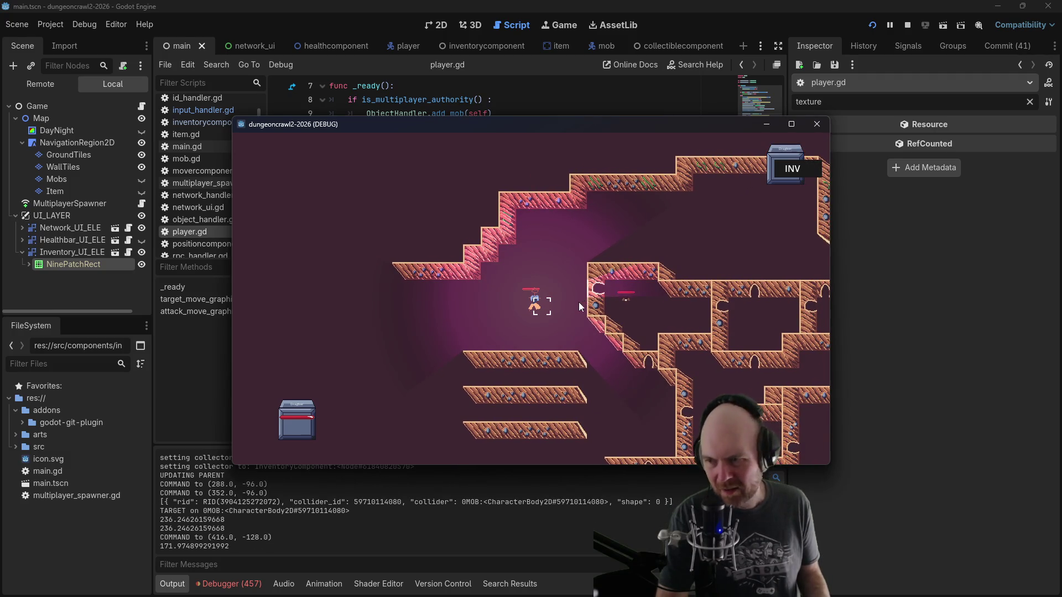
pyautogui.click(557, 291)
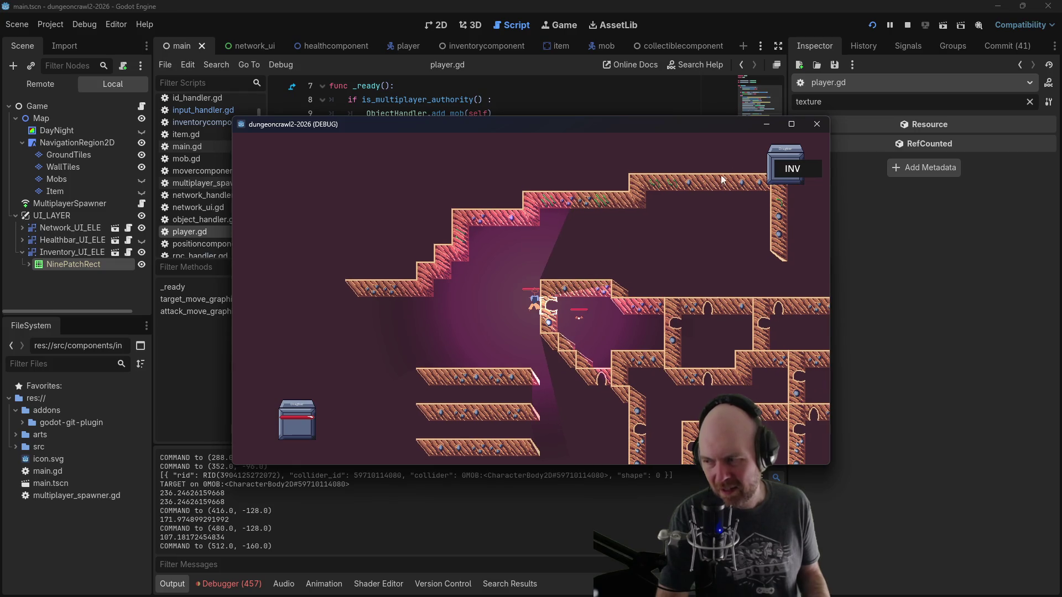
# Step: Stop the running game and open inventorycomponent.gd
pyautogui.click(904, 26)
pyautogui.click(470, 267)
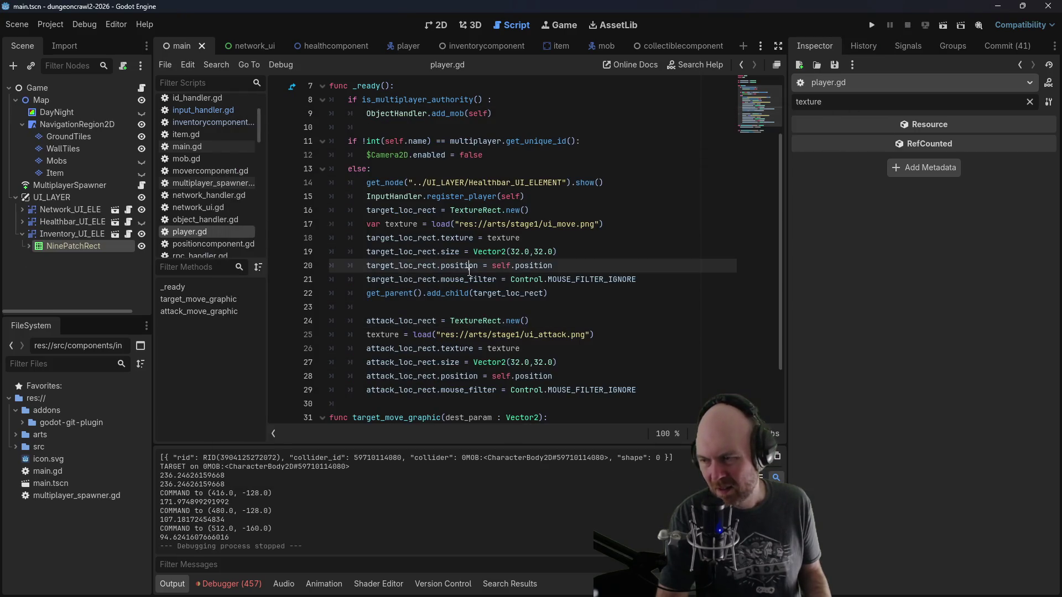
pyautogui.click(227, 123)
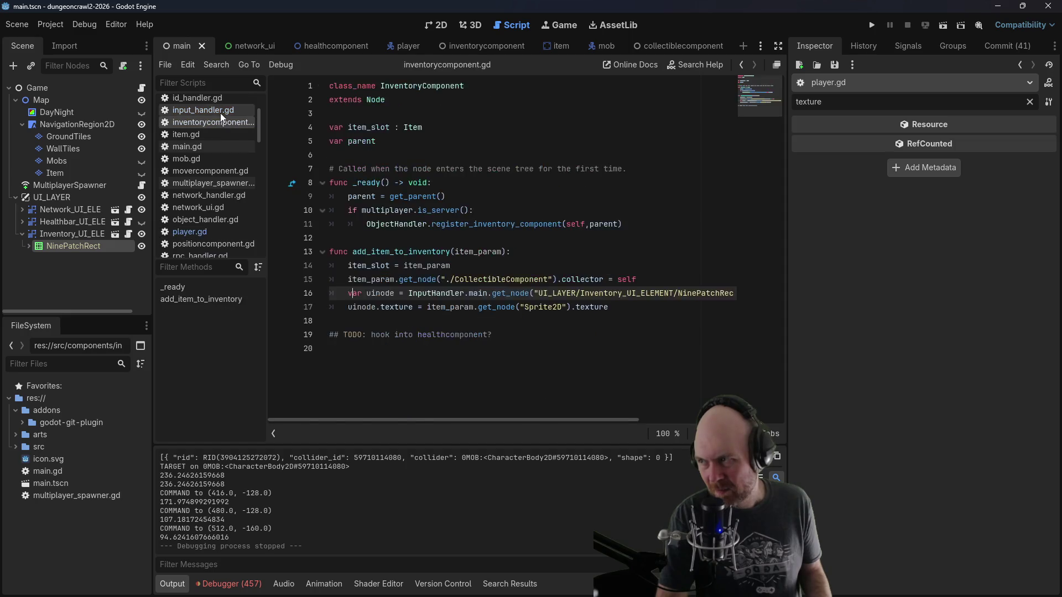
# Step: In player.gd's attack_move_graphic, add print(attack_loc_rect) lines before and after the reparent call
pyautogui.click(220, 113)
pyautogui.click(204, 232)
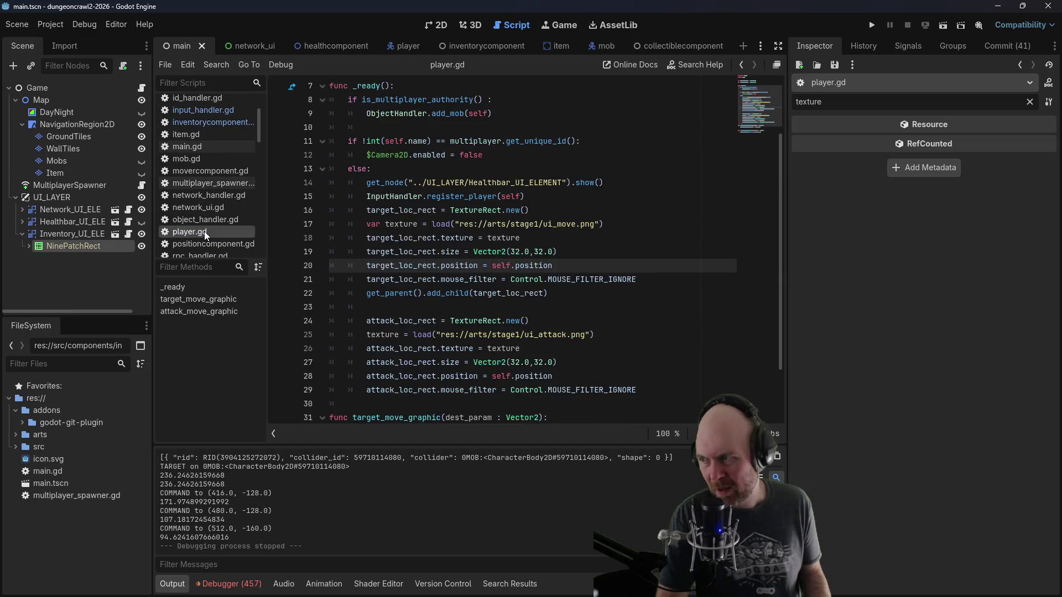
pyautogui.scroll(-4, 500, 339)
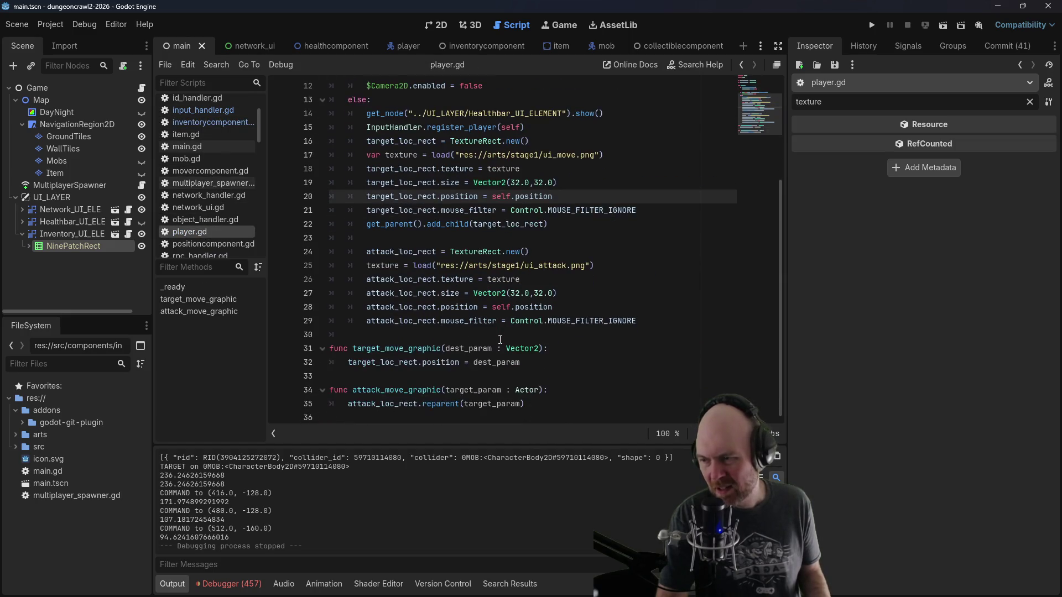
pyautogui.click(564, 391)
pyautogui.press('Return')
pyautogui.write('print(attack_loc_')
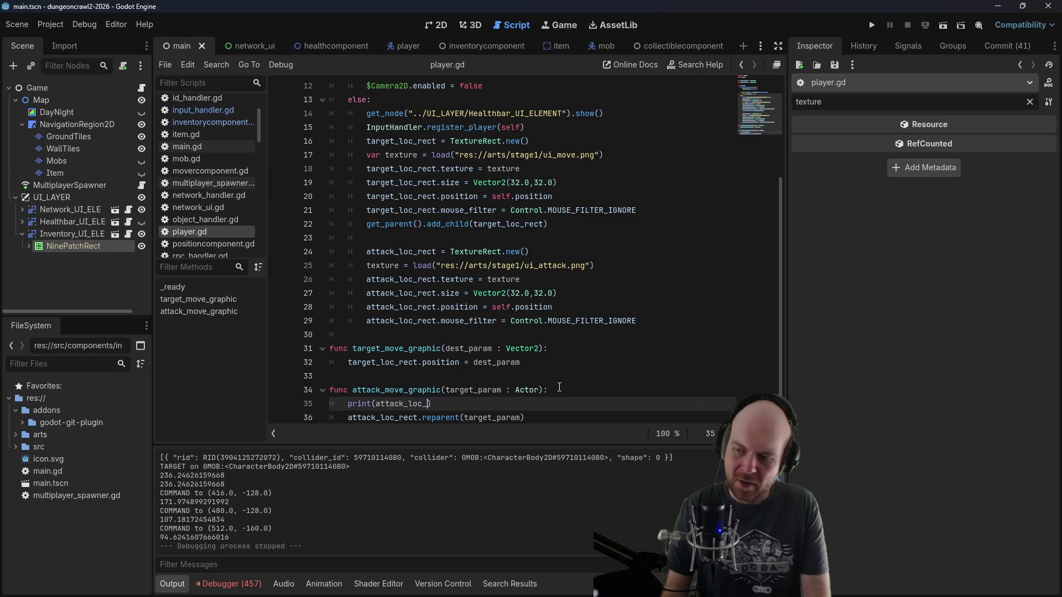
pyautogui.write('rect)')
pyautogui.hotkey('ctrl', 's')
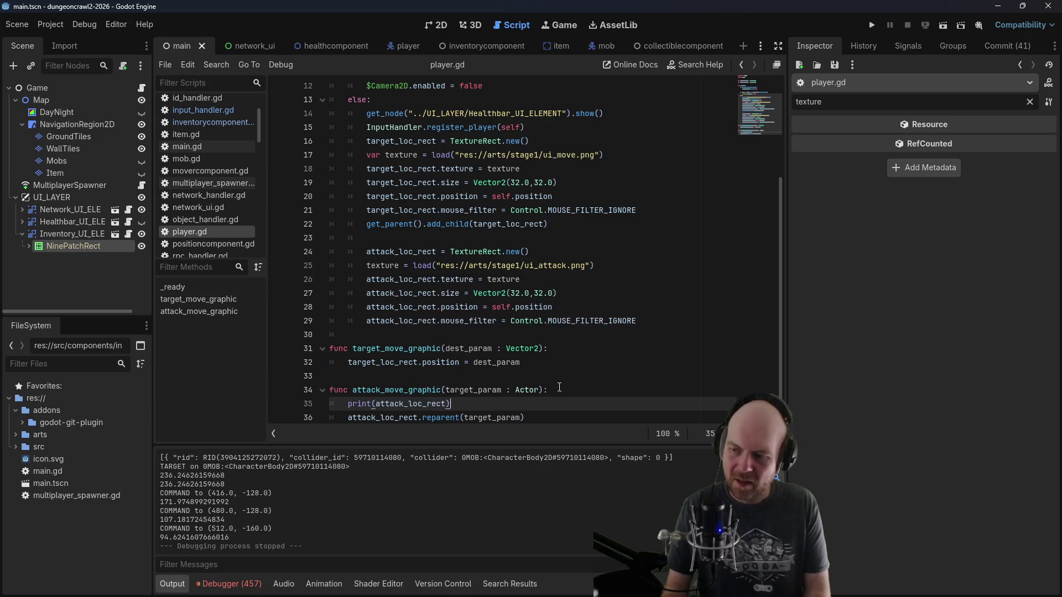
pyautogui.press('Down')
pyautogui.press('Down')
pyautogui.write('prin')
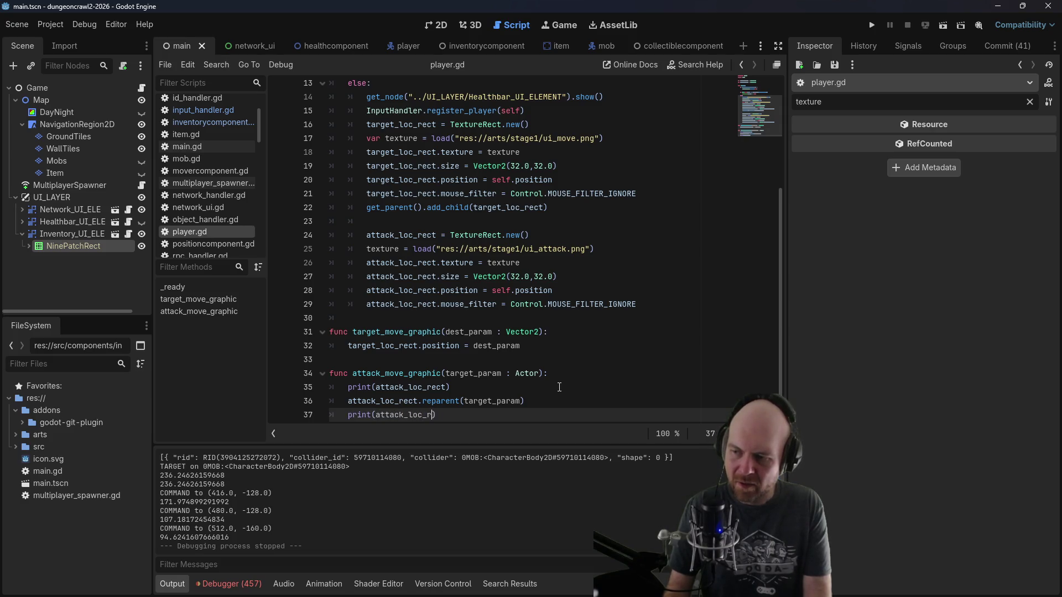
pyautogui.write('ect')
pyautogui.click(556, 290)
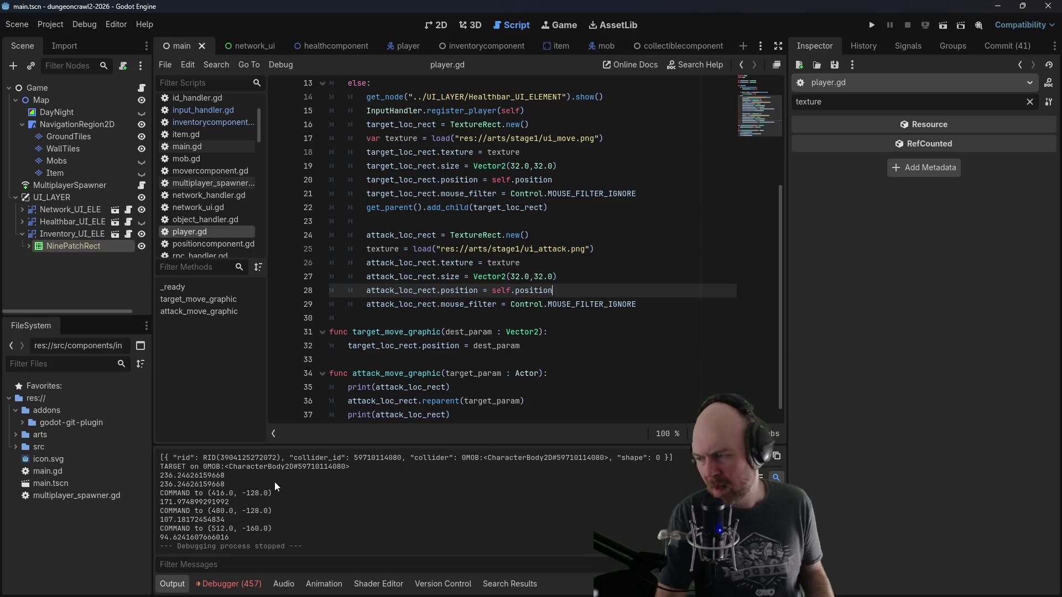
pyautogui.scroll(3, 219, 496)
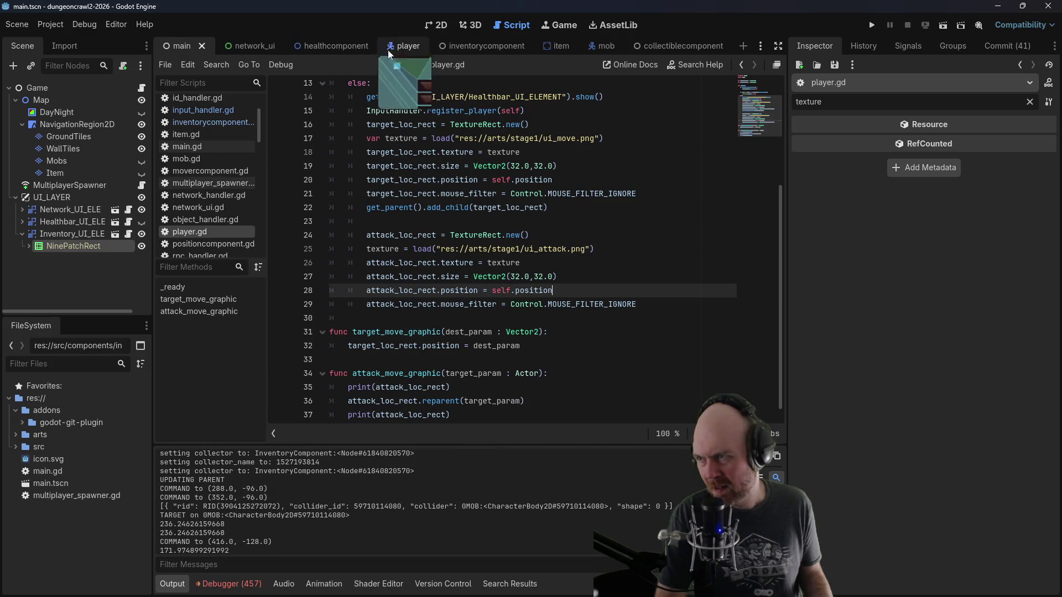
pyautogui.click(684, 43)
# Step: Open collectiblecomponent.gd and delete the UPDATING PARENT debug print in _update_parent
pyautogui.scroll(3, 234, 209)
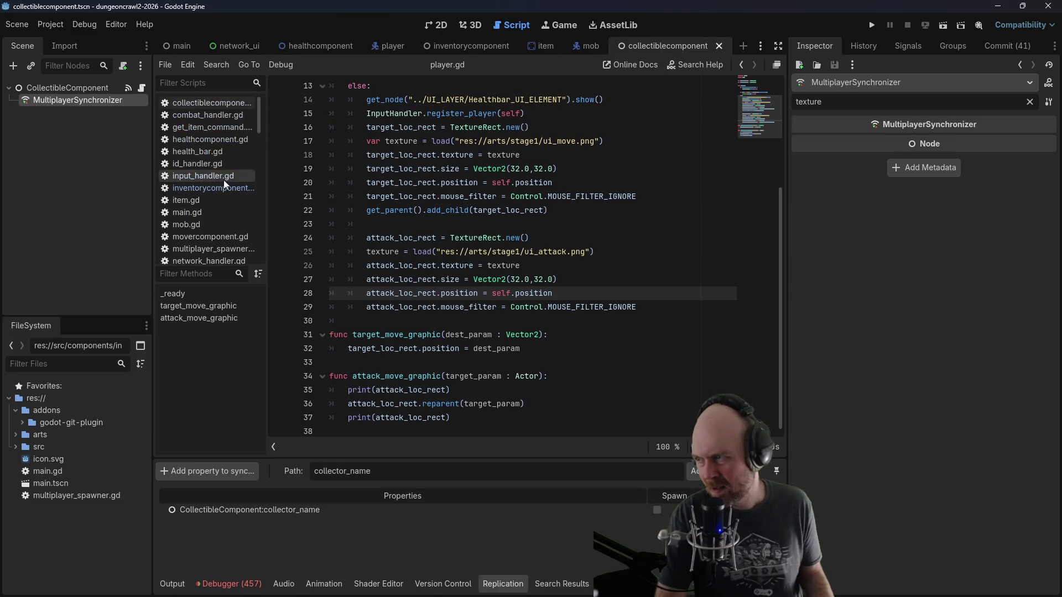
pyautogui.click(221, 106)
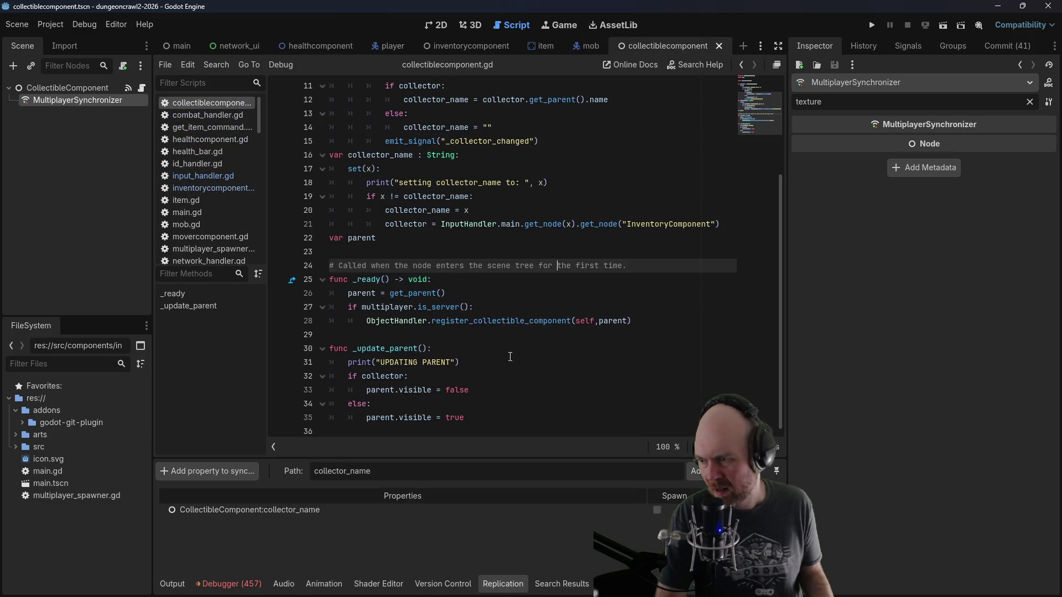
pyautogui.click(312, 364)
pyautogui.press('BackSpace')
pyautogui.press('BackSpace')
# Step: Delete the collector and collector_name setter debug prints, save the script, and run the project
pyautogui.scroll(5, 485, 183)
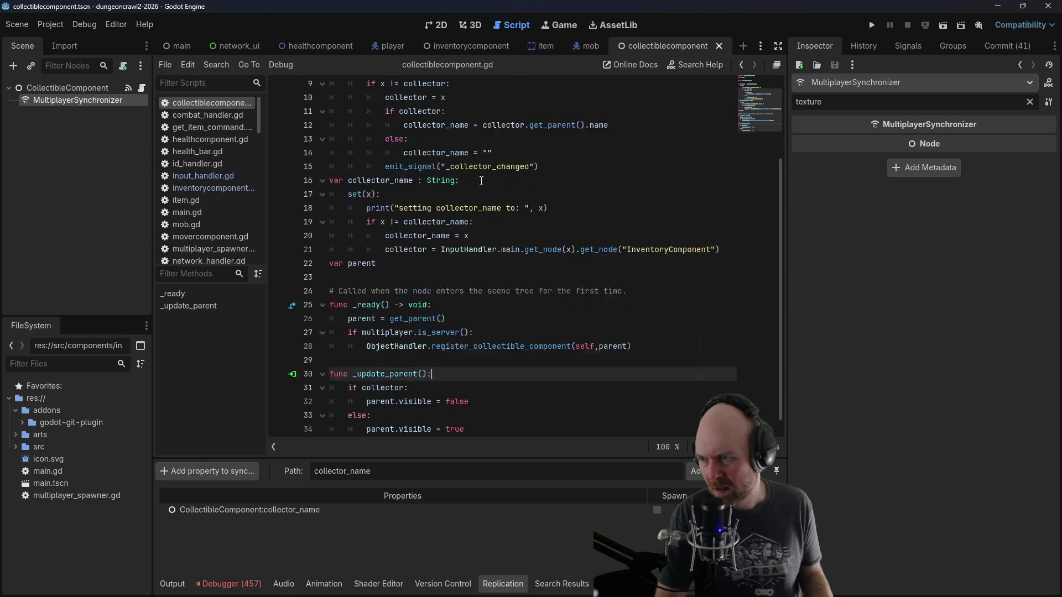
pyautogui.tripleClick(516, 180)
pyautogui.press('BackSpace')
pyautogui.press('BackSpace')
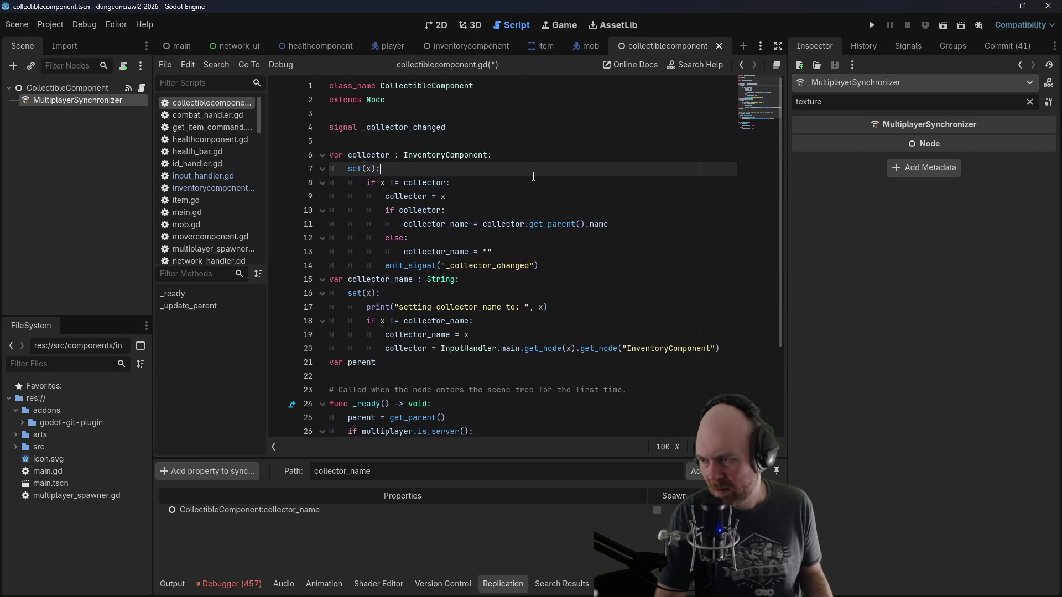
pyautogui.tripleClick(560, 306)
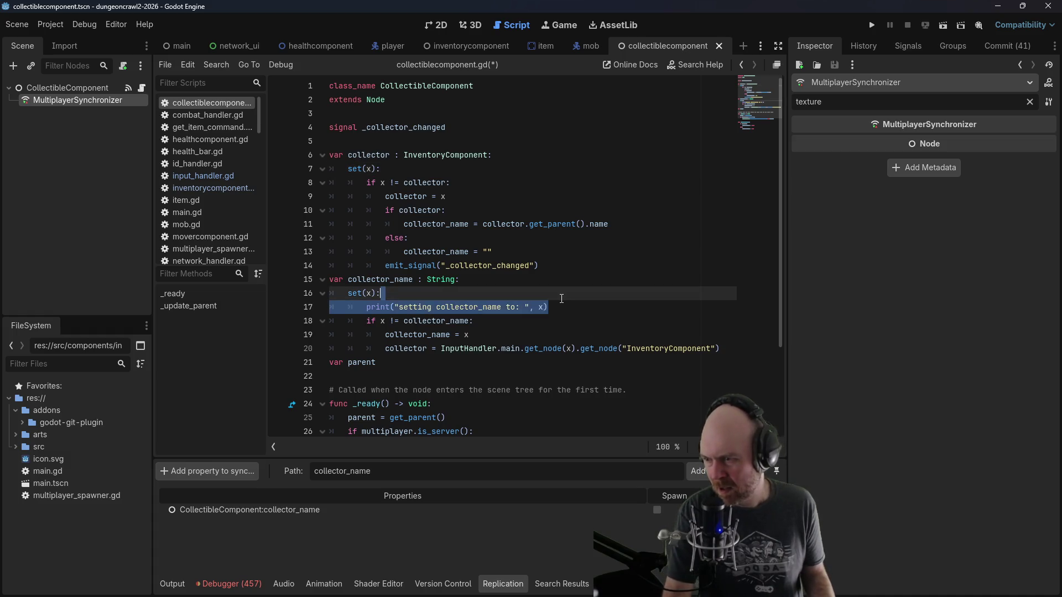
pyautogui.press('BackSpace')
pyautogui.press('BackSpace')
pyautogui.hotkey('ctrl', 's')
pyautogui.scroll(-3, 560, 299)
pyautogui.click(878, 22)
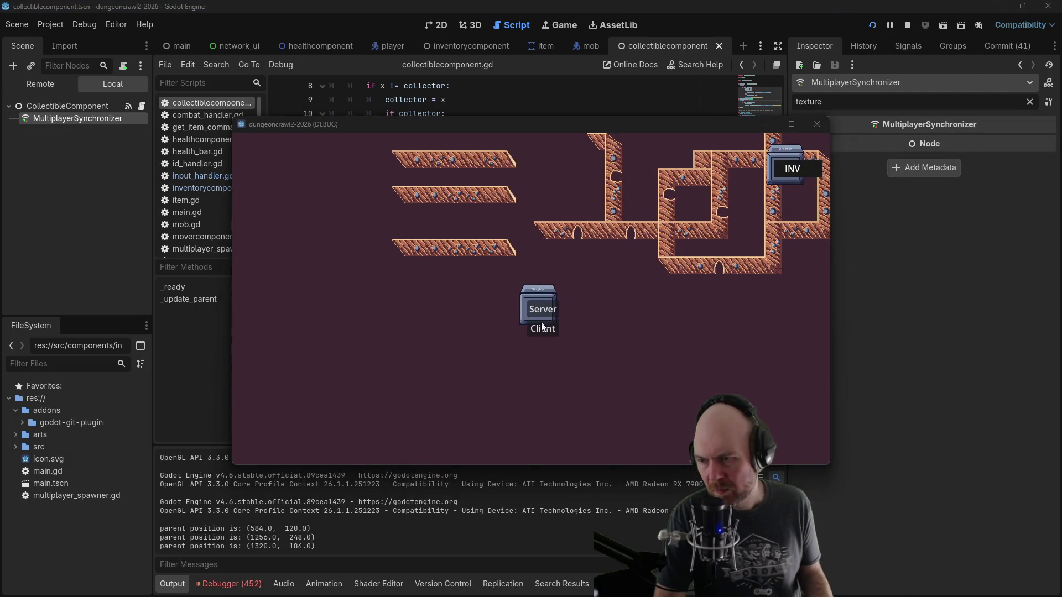
# Step: Start the game from the server/client menu and walk the player up and to the right
pyautogui.click(537, 320)
pyautogui.click(599, 266)
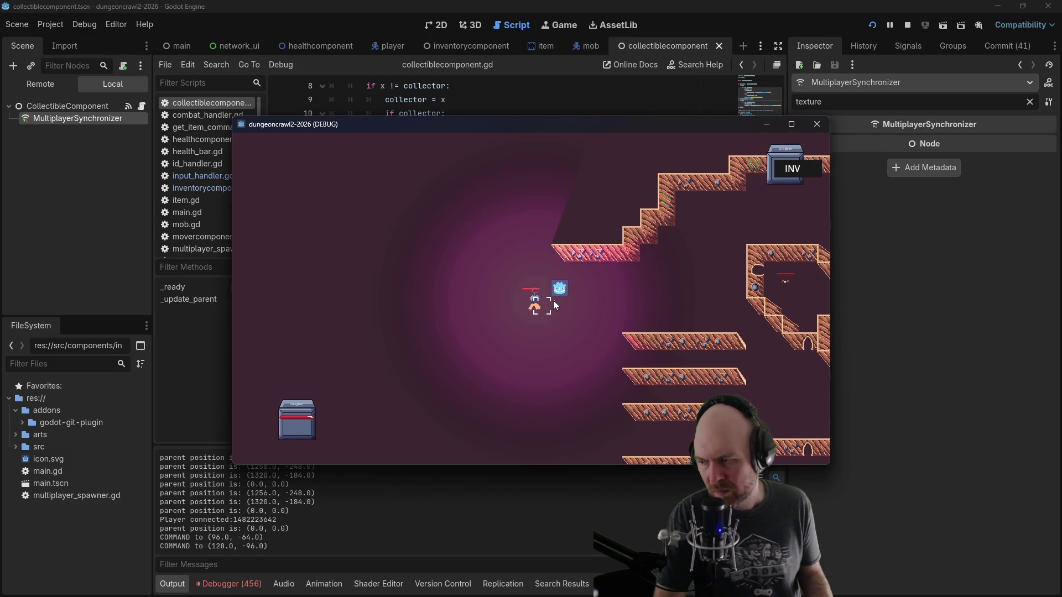
pyautogui.click(643, 307)
pyautogui.click(669, 287)
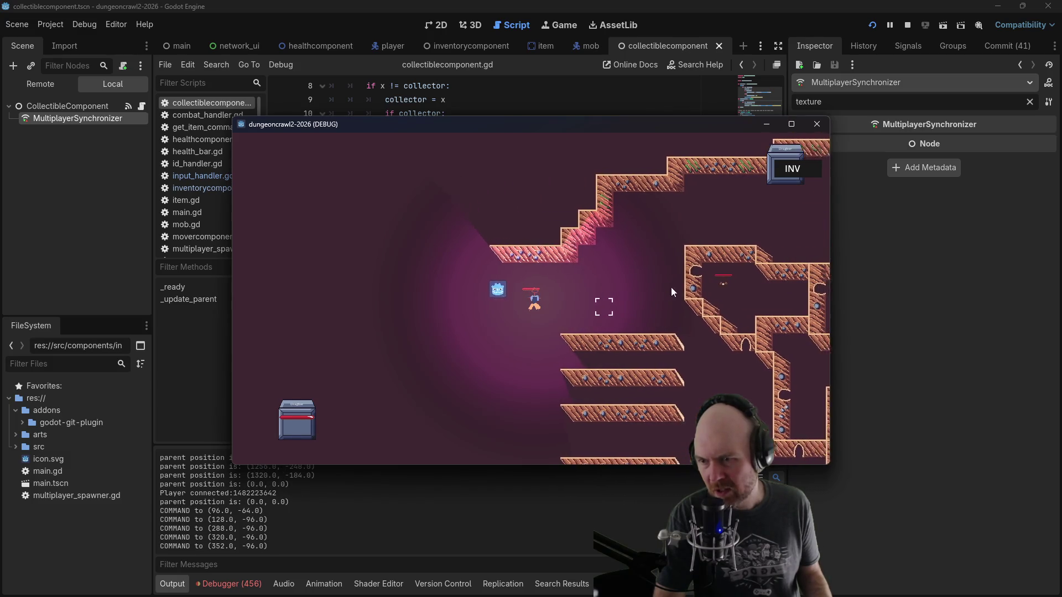
pyautogui.click(673, 290)
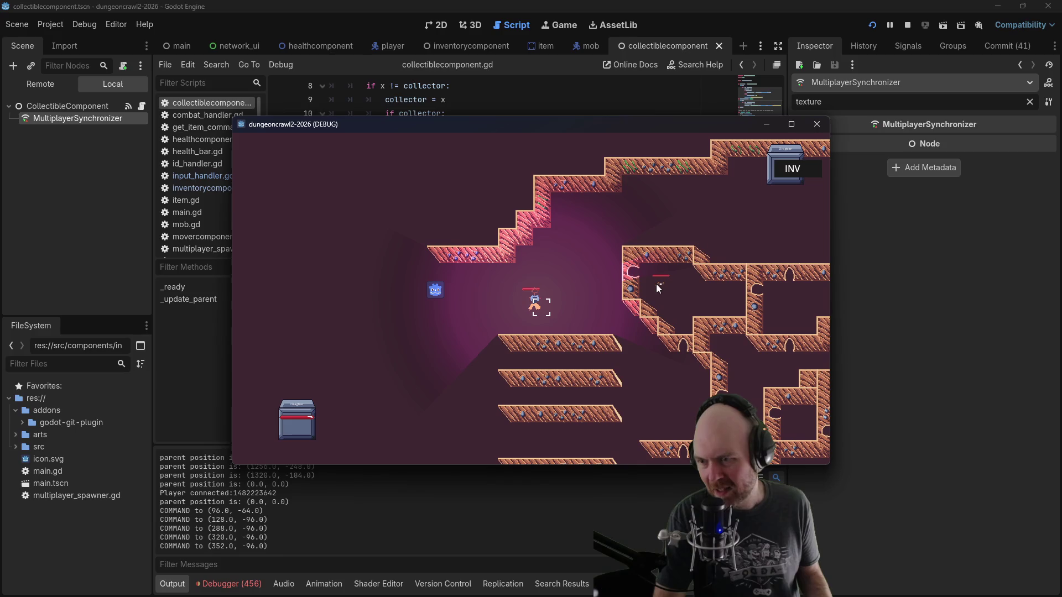
# Step: Target a mob, move the player again, then expand the Game node in the Remote scene tree
pyautogui.click(659, 284)
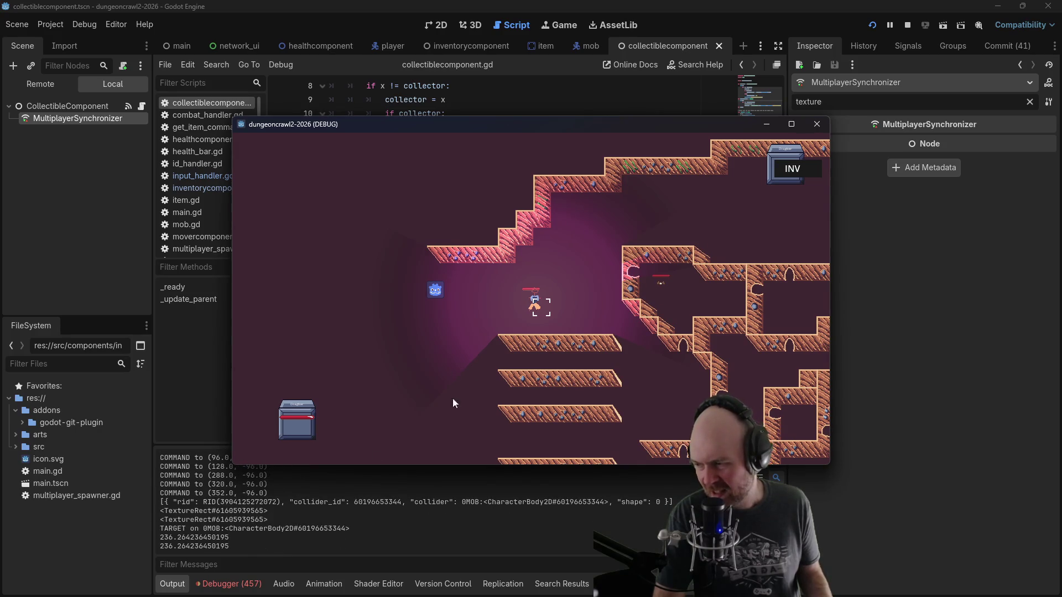
pyautogui.click(556, 294)
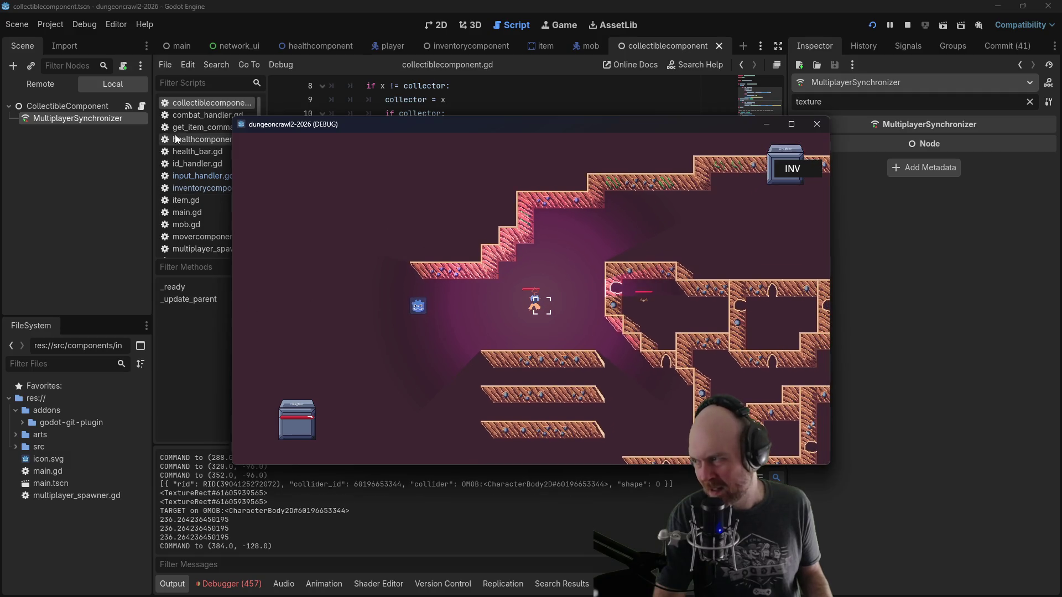
pyautogui.click(51, 85)
pyautogui.click(15, 204)
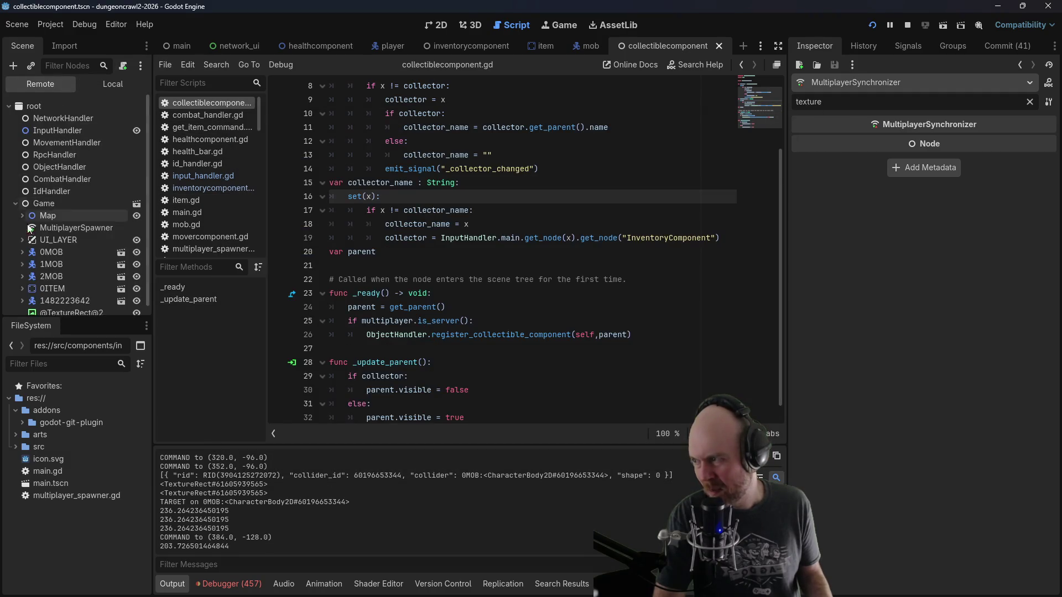
pyautogui.click(22, 279)
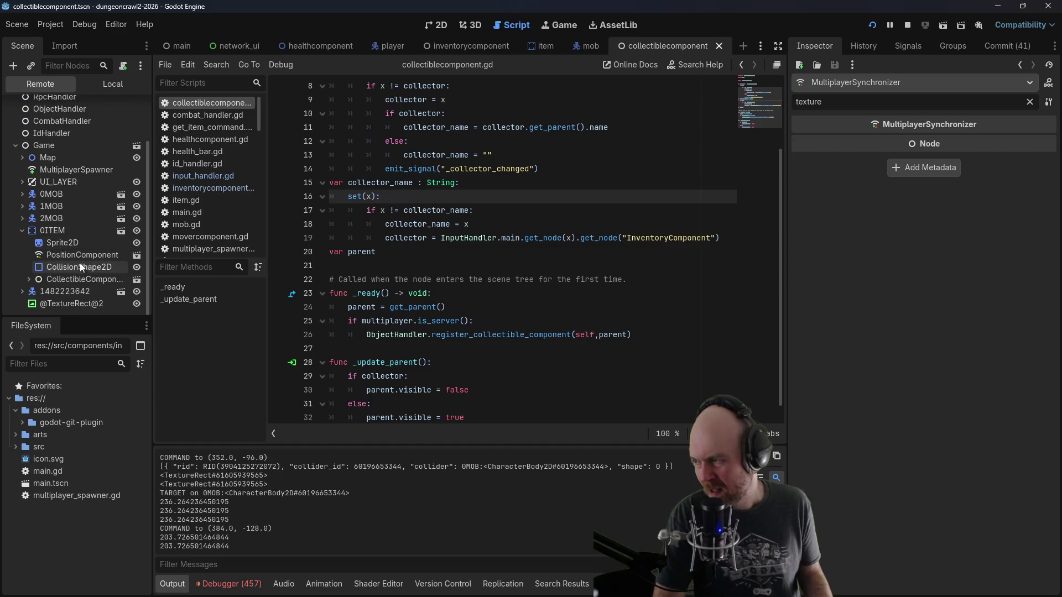
pyautogui.scroll(-2, 91, 275)
pyautogui.click(22, 230)
pyautogui.click(22, 243)
pyautogui.scroll(-1, 49, 254)
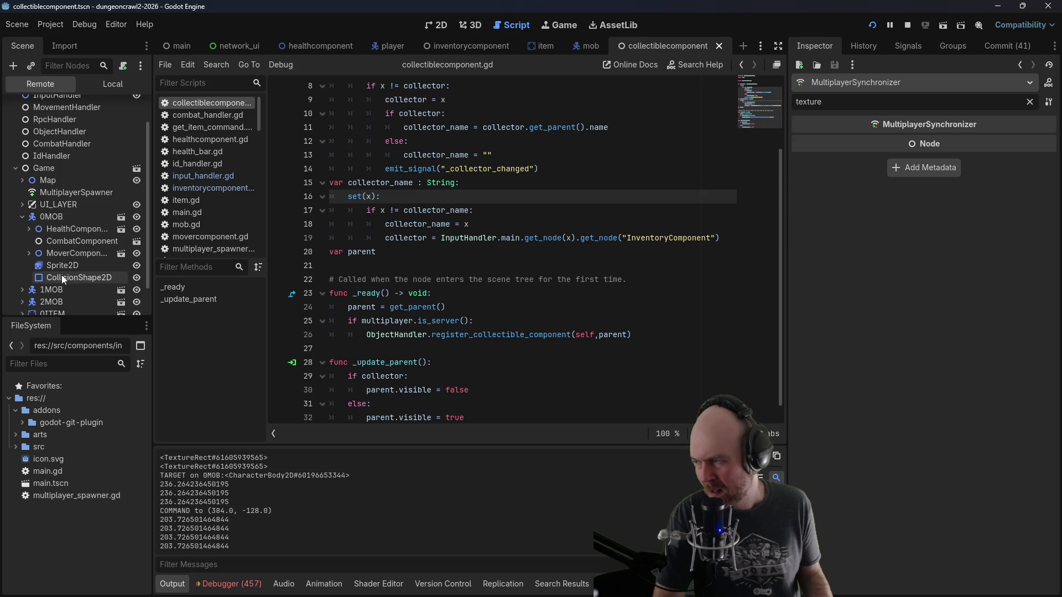
pyautogui.click(22, 216)
pyautogui.click(21, 293)
pyautogui.scroll(-2, 22, 291)
pyautogui.scroll(-2, 28, 287)
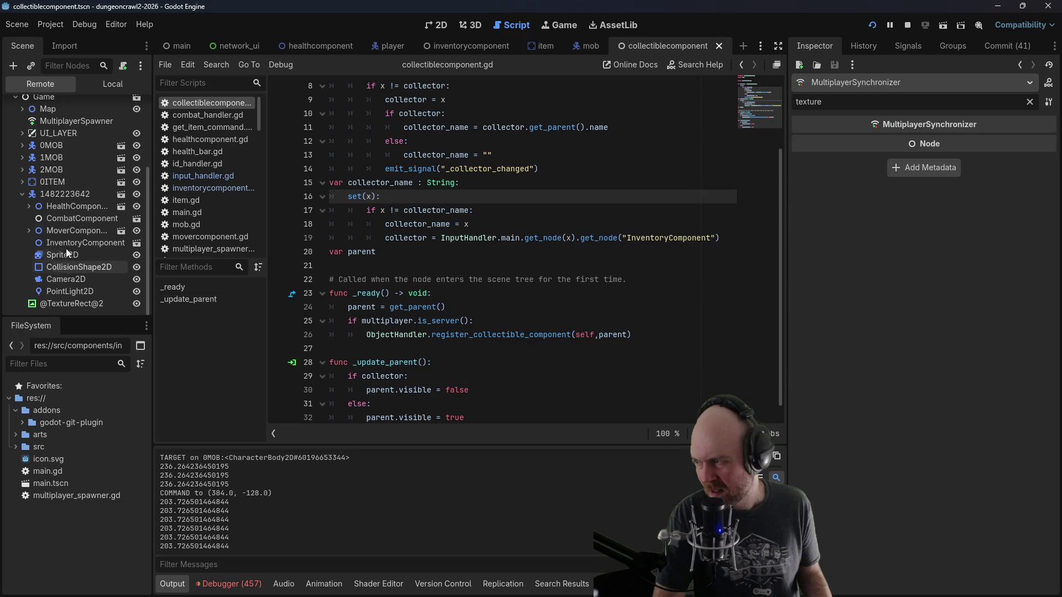
pyautogui.click(44, 304)
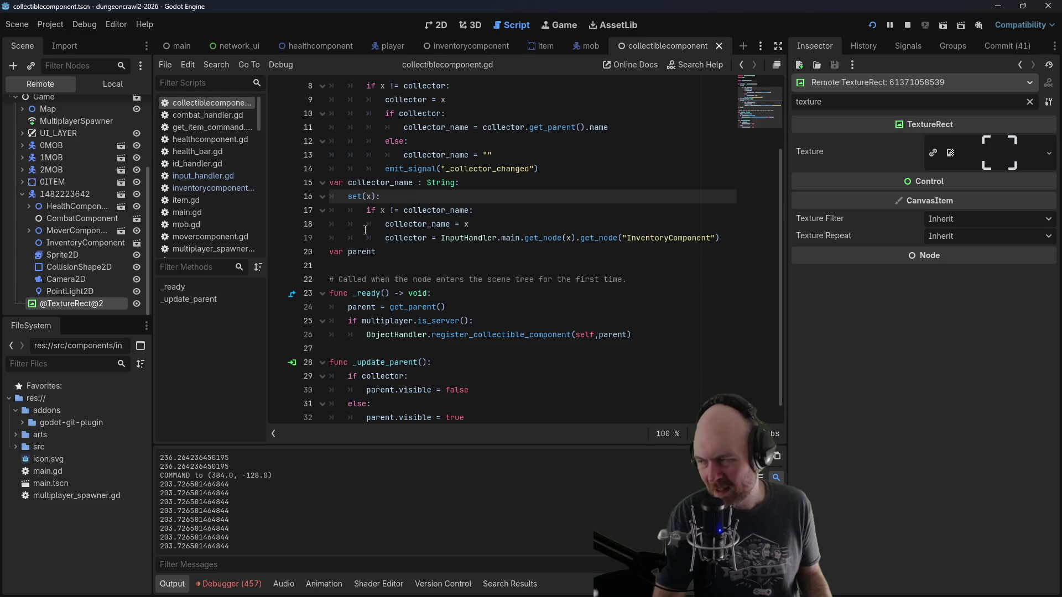
pyautogui.click(228, 584)
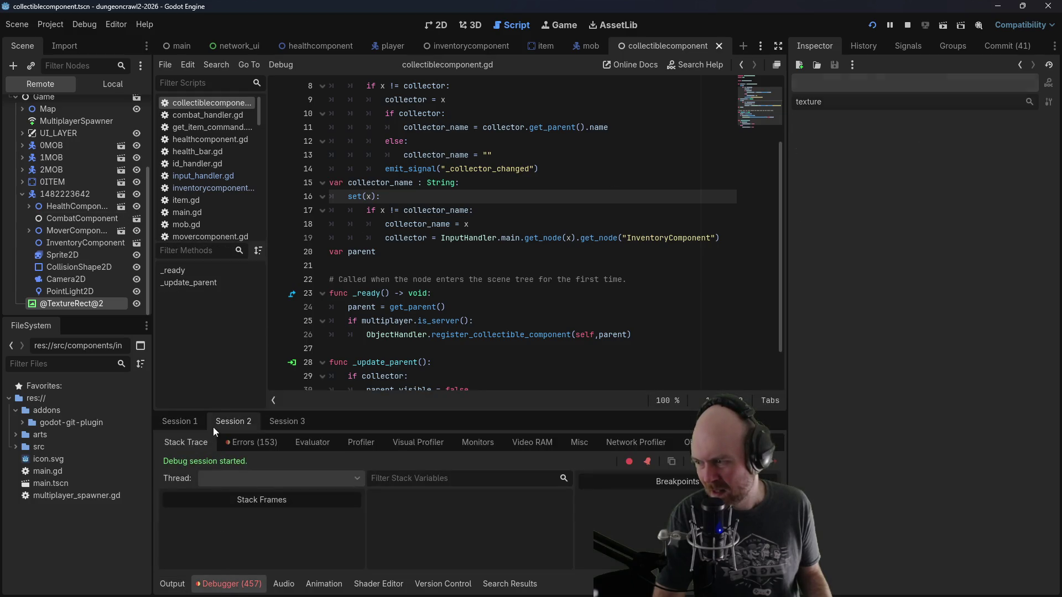
pyautogui.scroll(1, 54, 298)
pyautogui.scroll(-1, 54, 294)
pyautogui.click(23, 157)
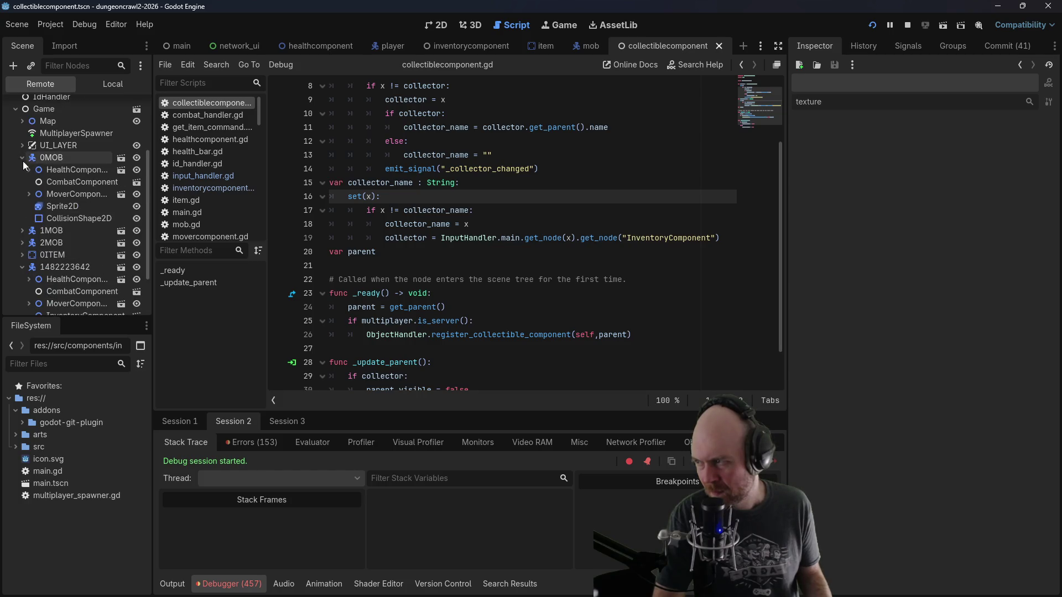
pyautogui.scroll(-2, 83, 254)
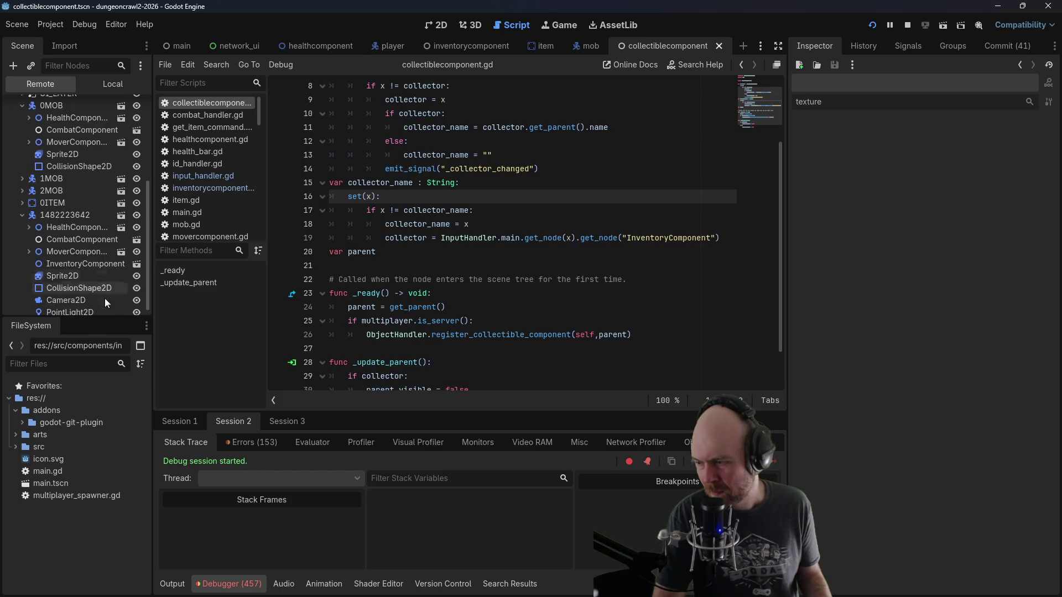
pyautogui.click(277, 424)
pyautogui.click(226, 424)
pyautogui.scroll(-5, 28, 238)
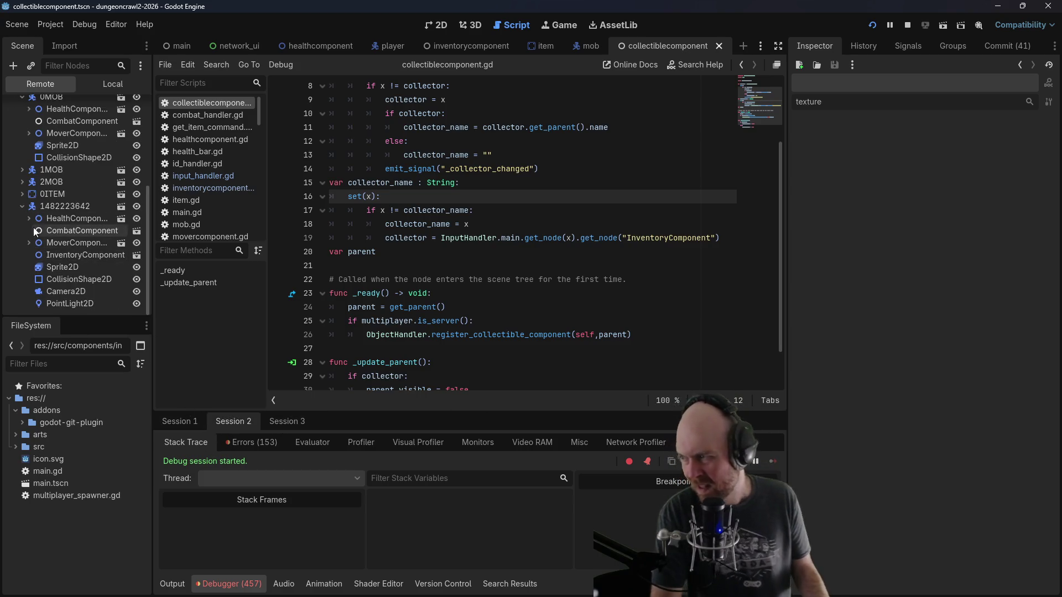
pyautogui.click(177, 426)
pyautogui.click(49, 302)
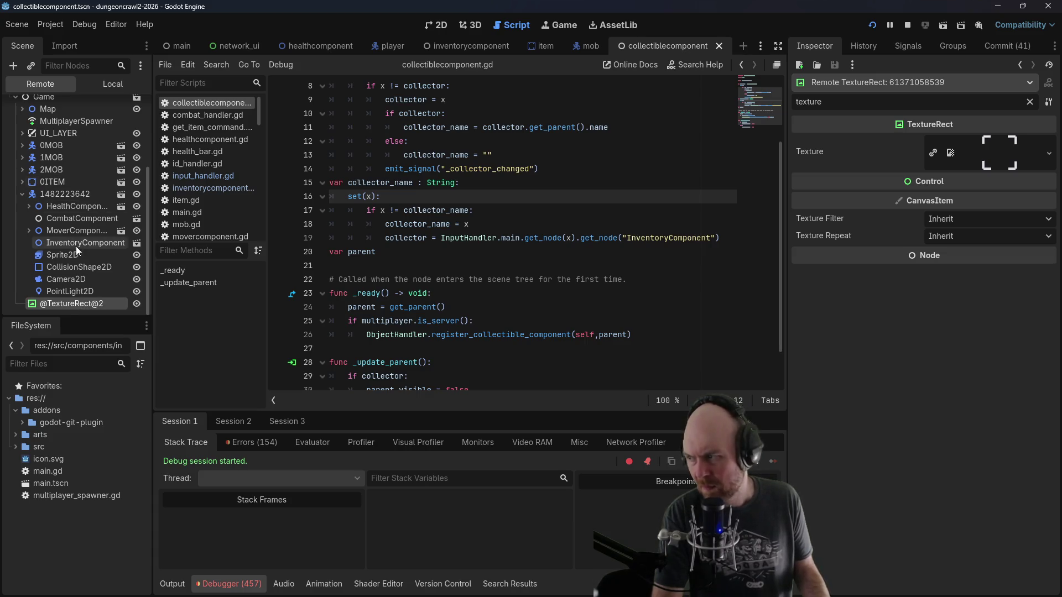
# Step: Expand 0MOB, 1MOB and 2MOB to check their children, then stop the running games
pyautogui.click(23, 145)
pyautogui.click(22, 219)
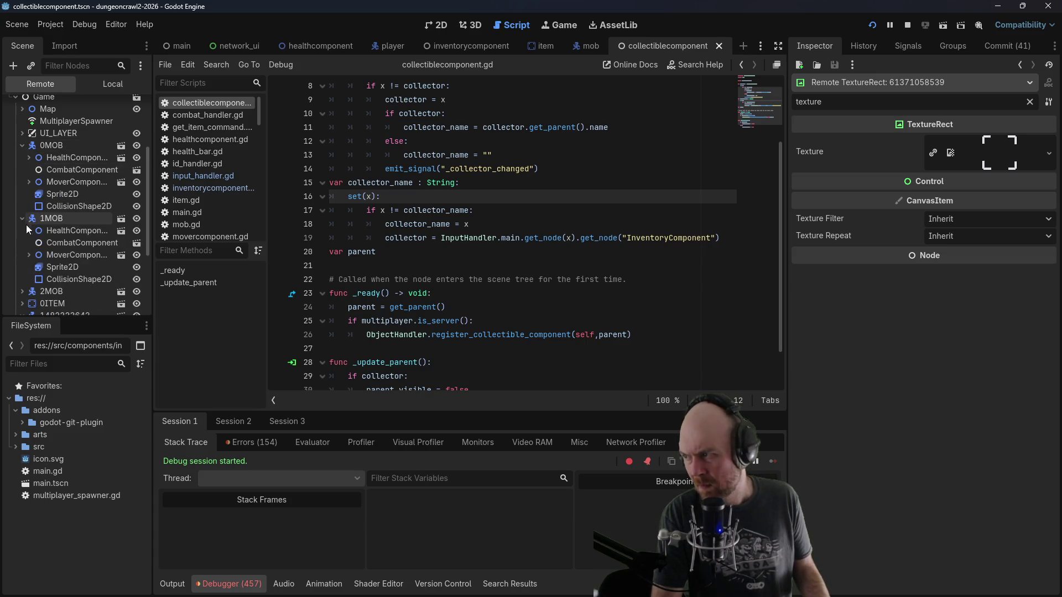
pyautogui.scroll(-1, 26, 223)
pyautogui.click(22, 265)
pyautogui.scroll(-3, 31, 256)
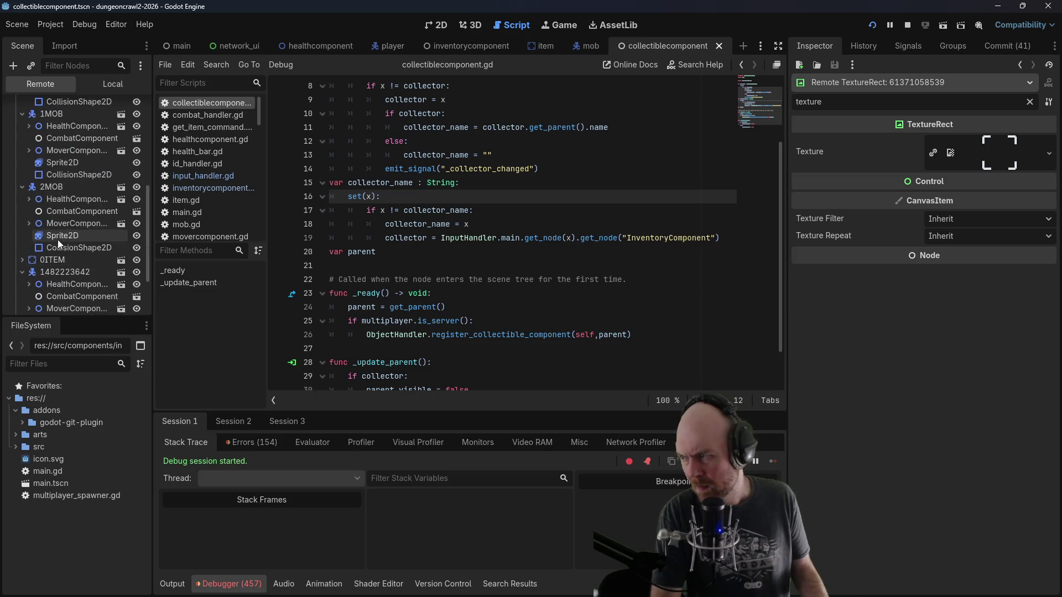
pyautogui.click(907, 25)
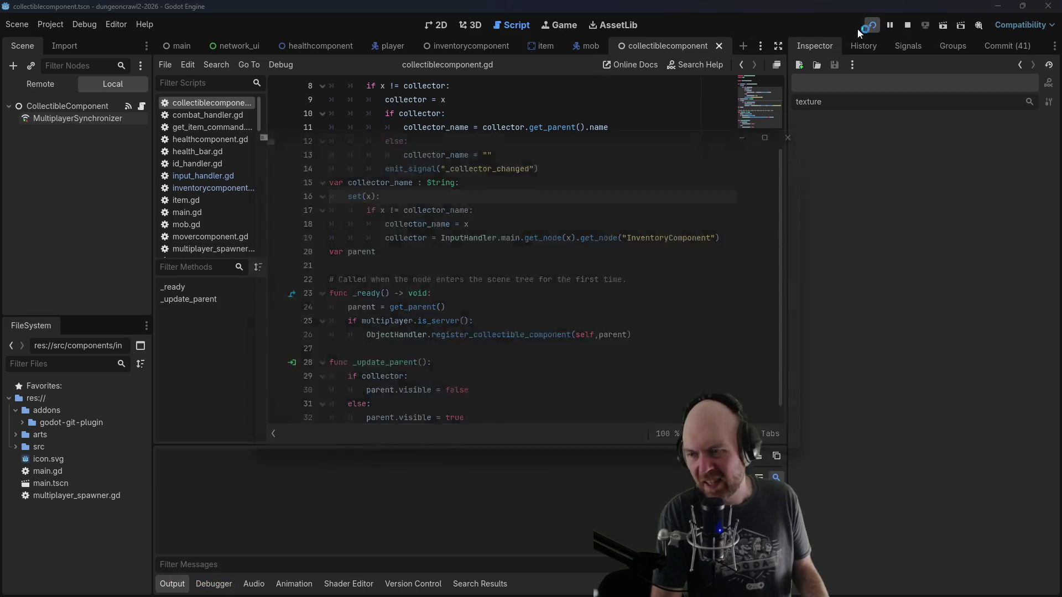
# Step: Launch server and client game instances and view the Remote tree for debug session 2
pyautogui.click(535, 315)
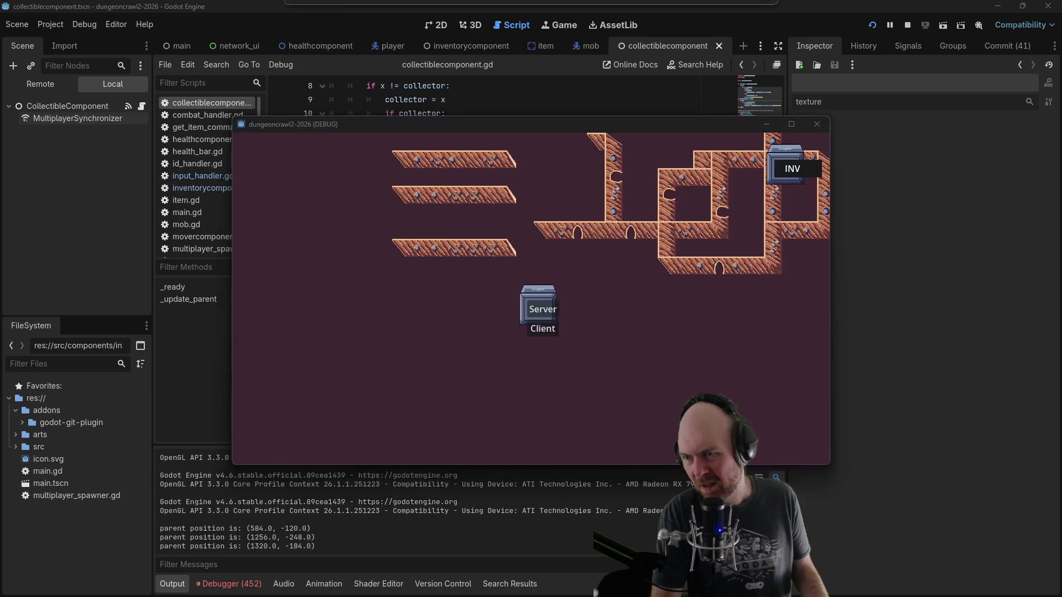
pyautogui.click(535, 332)
pyautogui.click(223, 585)
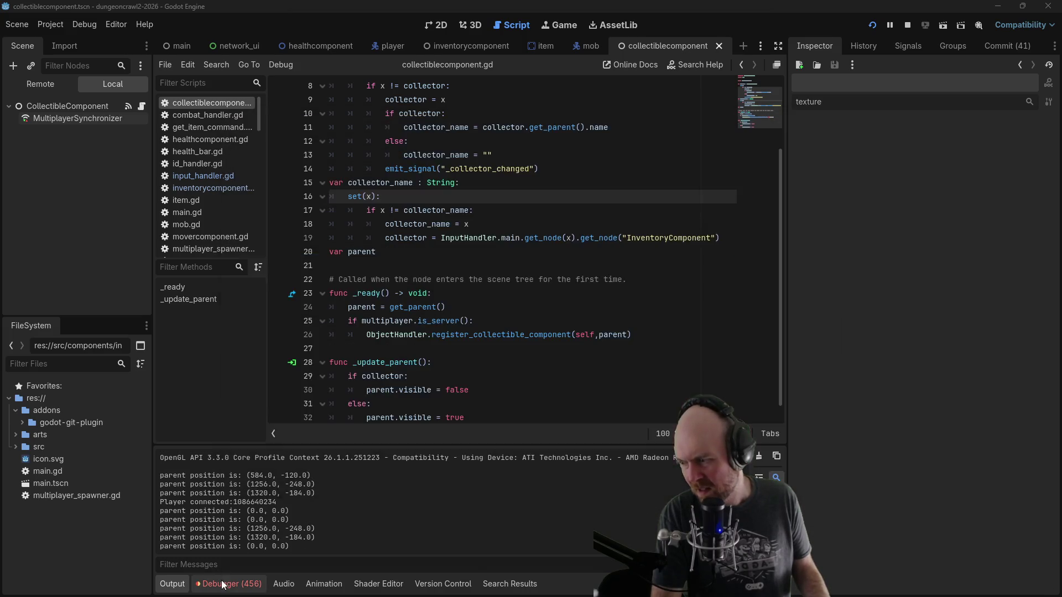
pyautogui.click(172, 584)
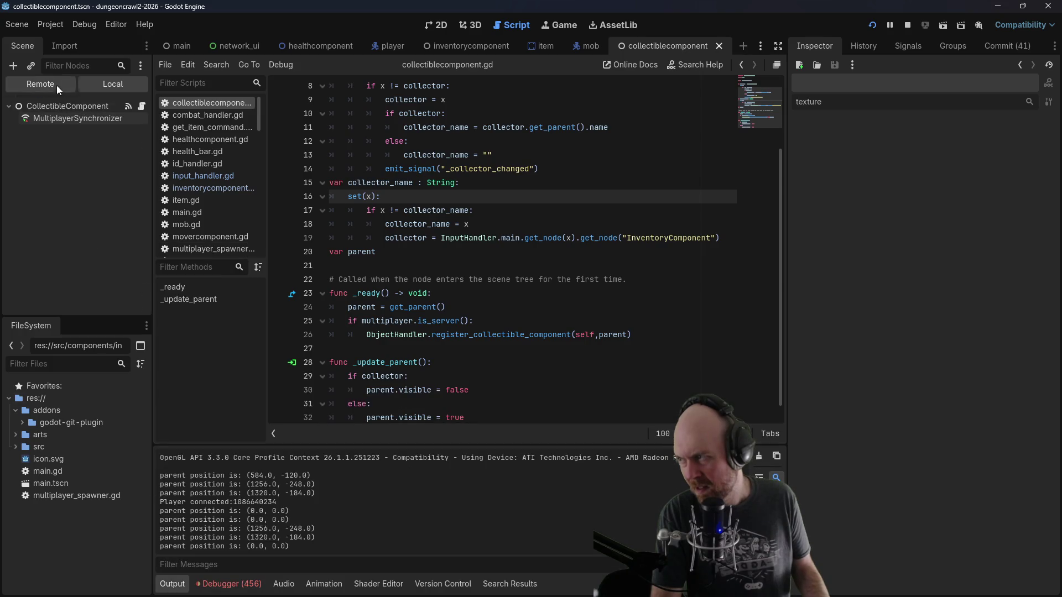
pyautogui.click(56, 85)
pyautogui.click(228, 584)
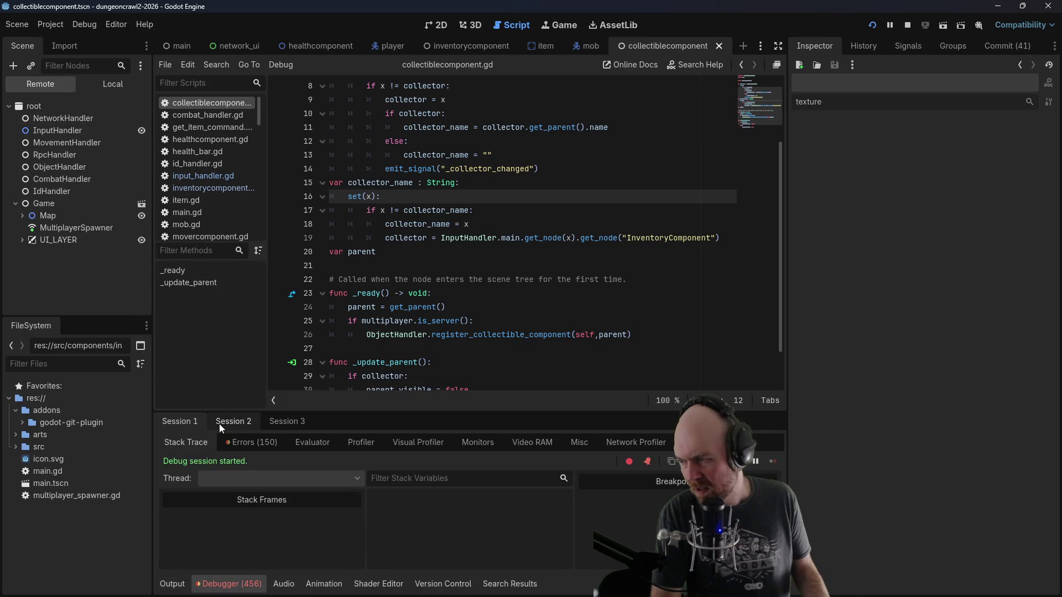
pyautogui.click(219, 424)
pyautogui.click(25, 297)
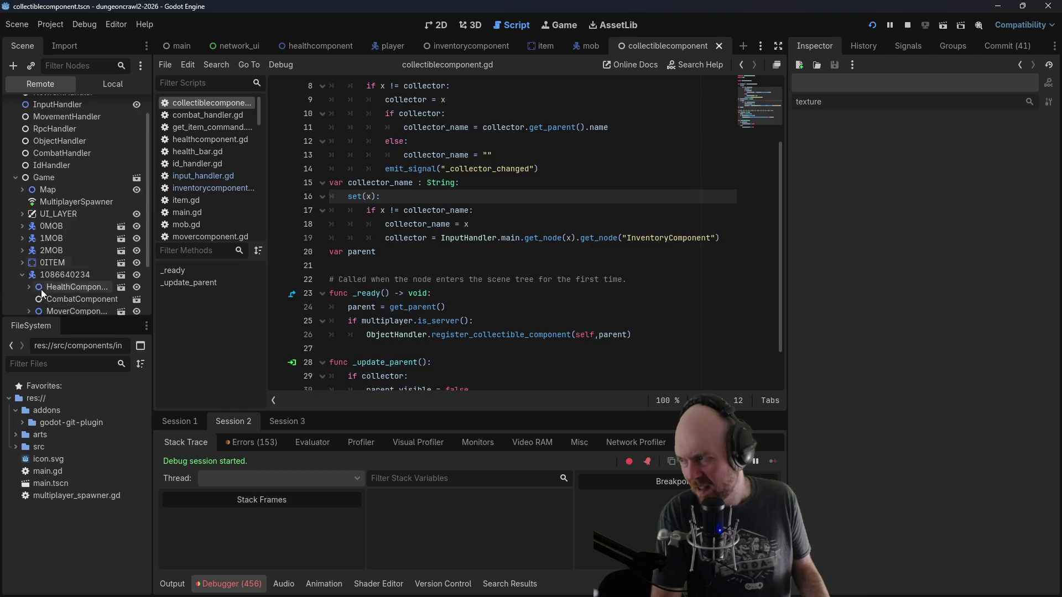
pyautogui.click(293, 422)
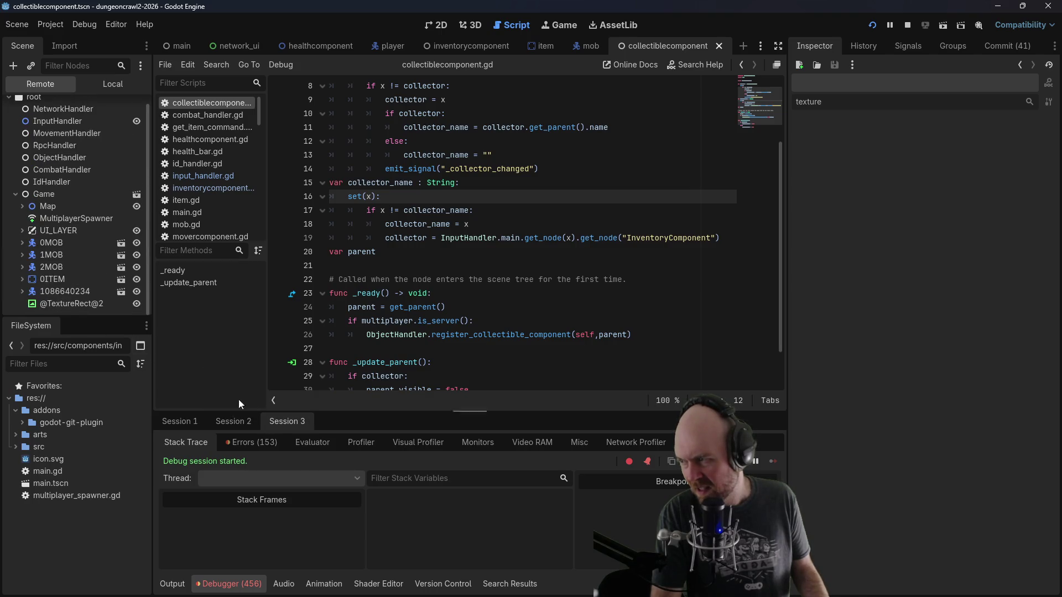
pyautogui.click(30, 305)
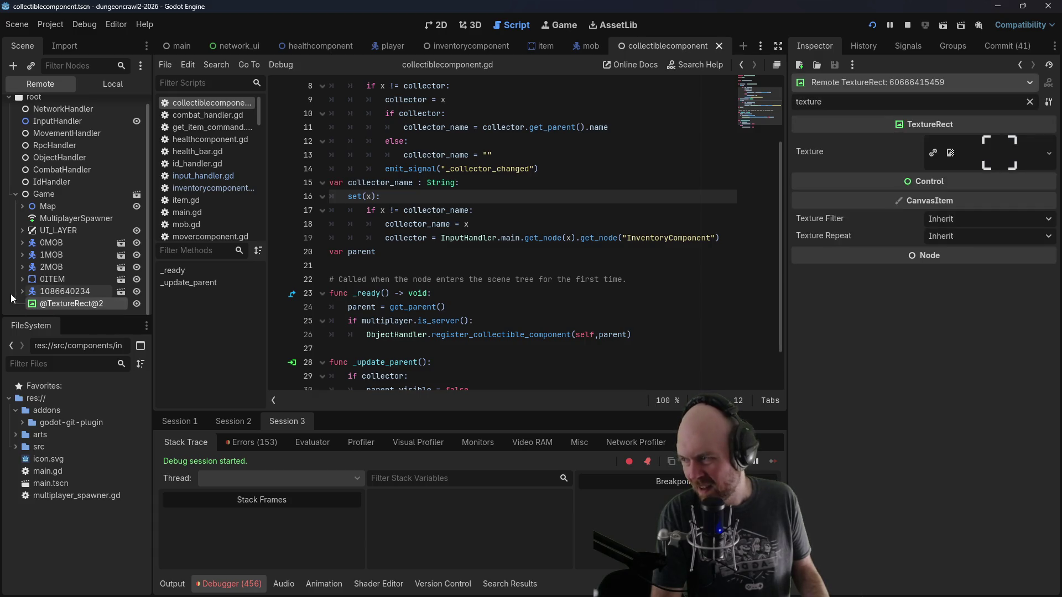
pyautogui.click(23, 292)
pyautogui.scroll(-2, 43, 287)
pyautogui.scroll(-2, 70, 294)
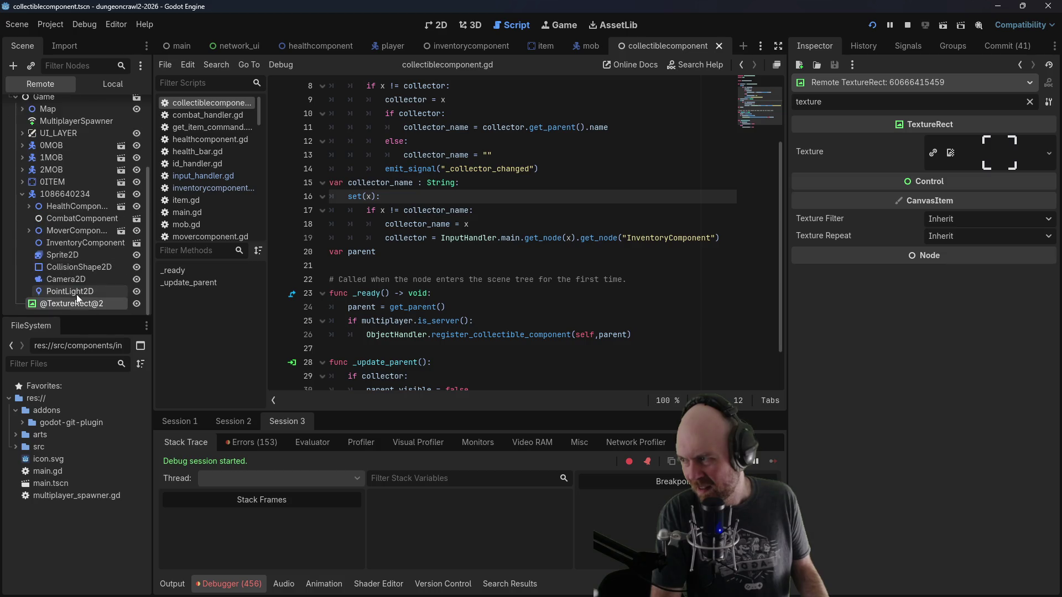
pyautogui.click(23, 194)
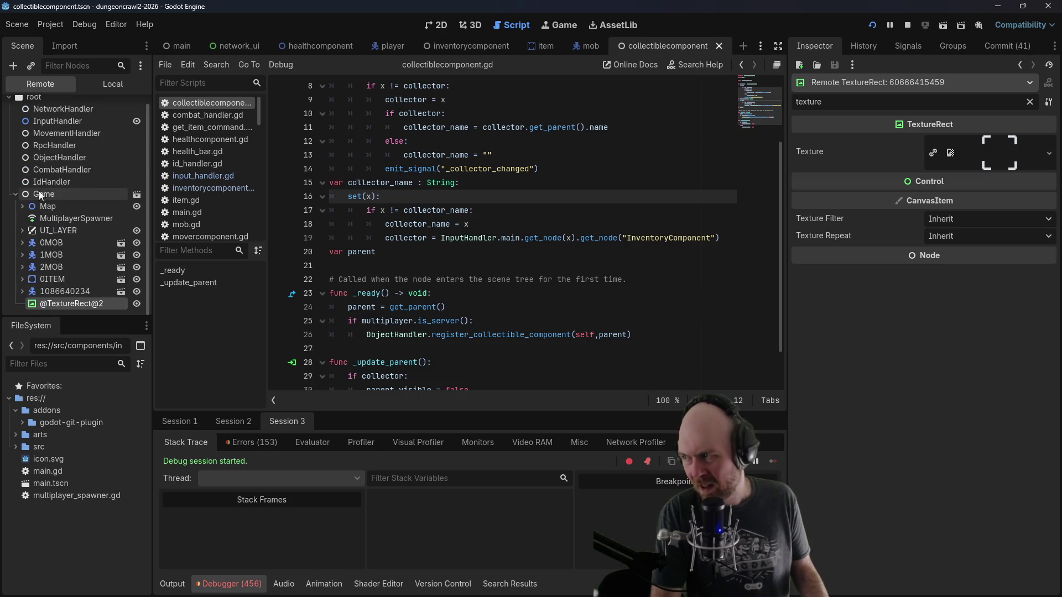
pyautogui.click(907, 25)
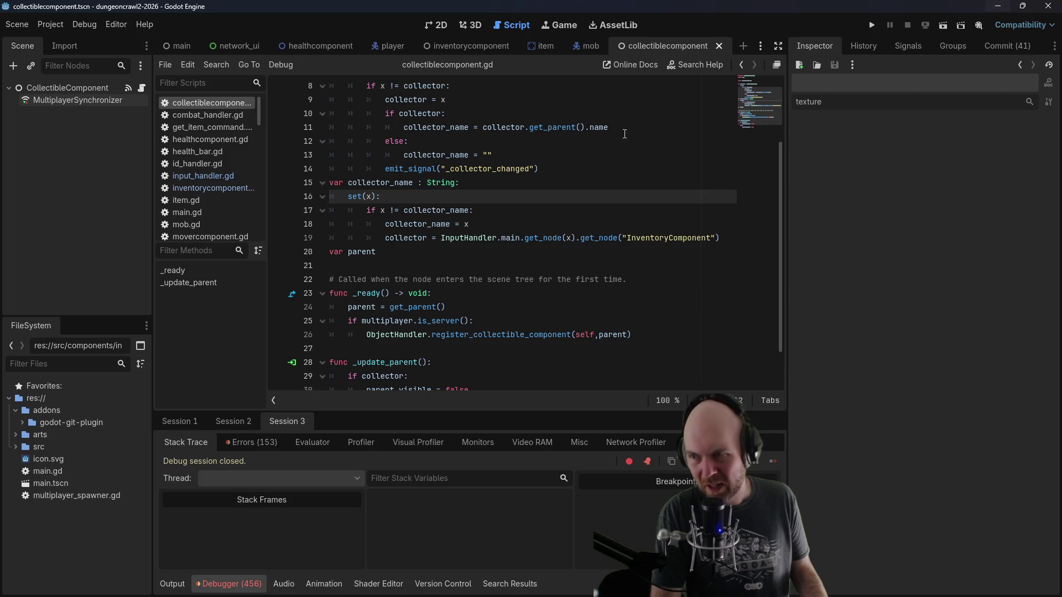
# Step: Open player.gd and copy the line adding target_loc_rect to the parent
pyautogui.scroll(-2, 208, 213)
pyautogui.scroll(-1, 206, 204)
pyautogui.click(205, 205)
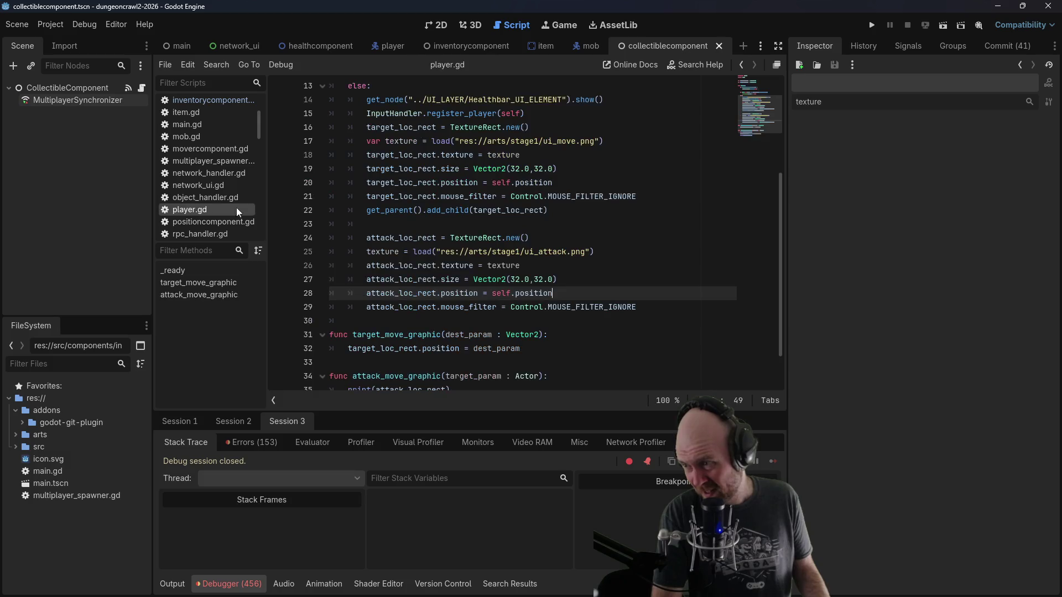
pyautogui.scroll(-2, 466, 293)
pyautogui.click(660, 262)
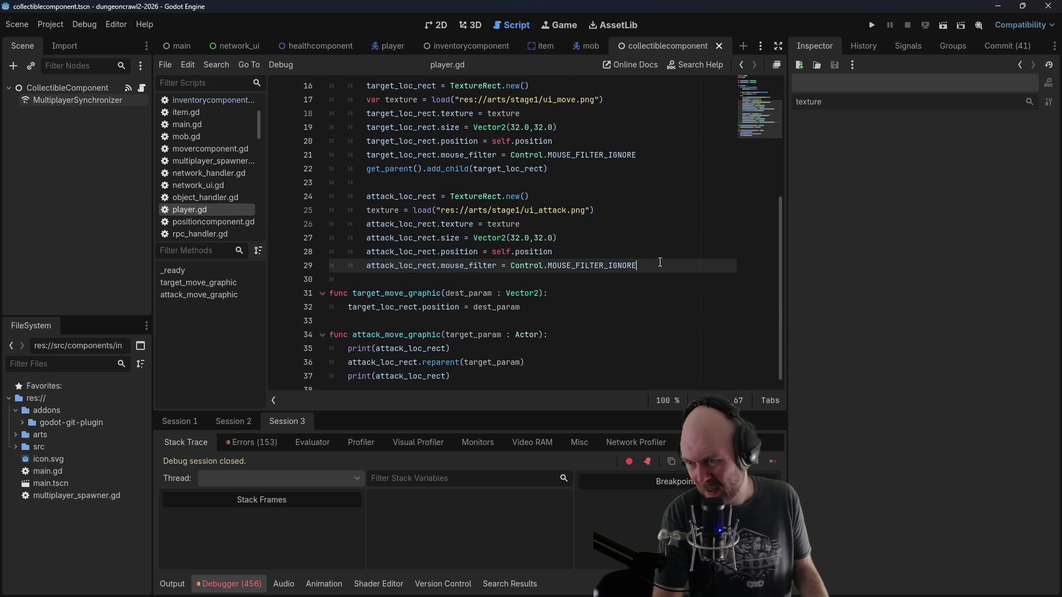
pyautogui.moveTo(565, 173)
pyautogui.mouseDown()
pyautogui.moveTo(368, 157)
pyautogui.moveTo(366, 171)
pyautogui.mouseUp()
pyautogui.hotkey('ctrl', 'c')
# Step: Paste it as line 30 adding attack_loc_rect instead, save player.gd, and run the game
pyautogui.click(647, 257)
pyautogui.press('Return')
pyautogui.hotkey('ctrl', 'v')
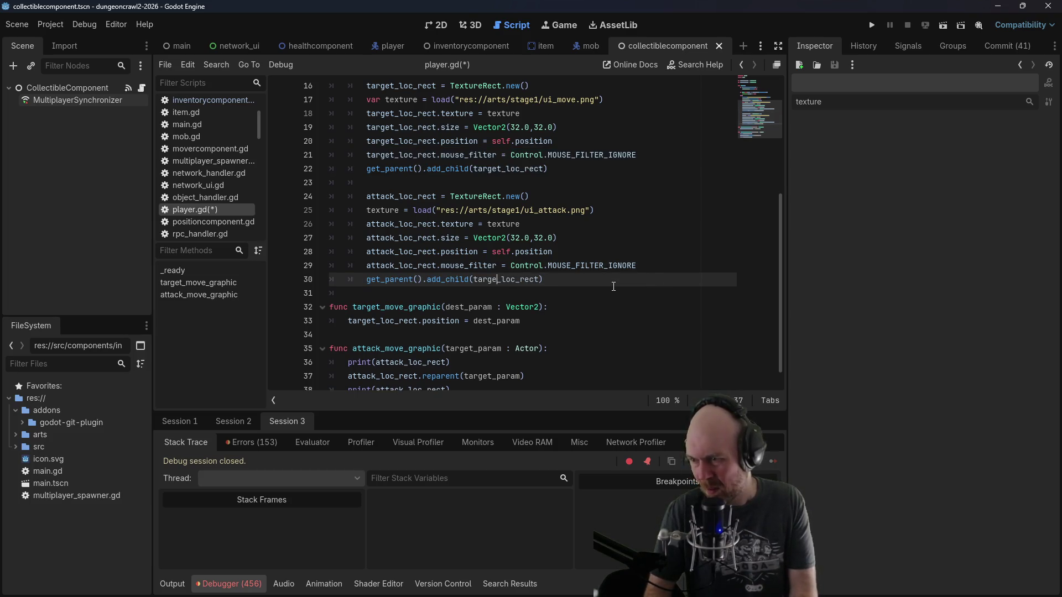
pyautogui.press('BackSpace')
pyautogui.press('BackSpace')
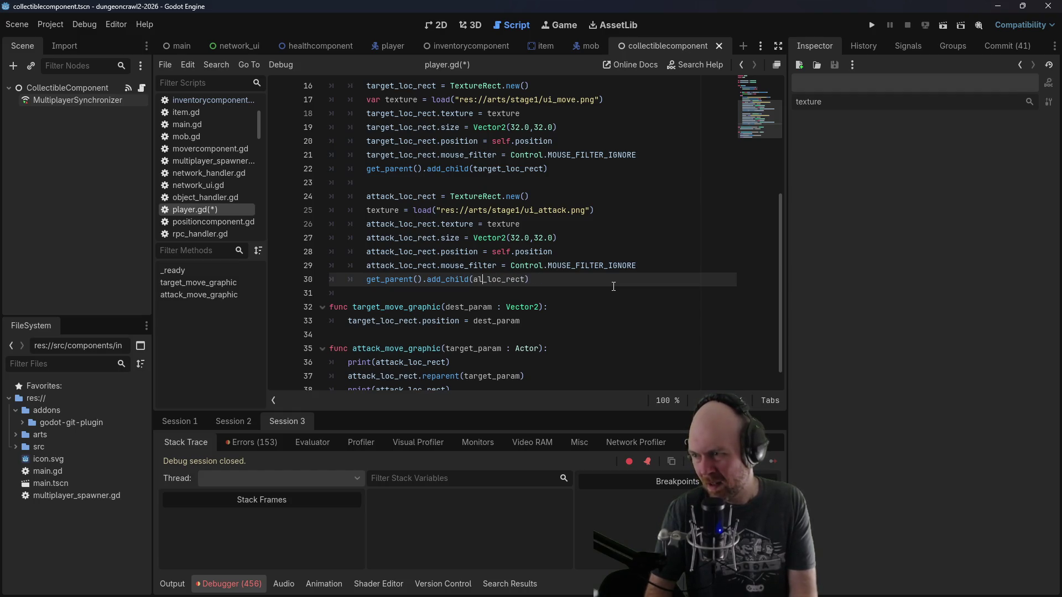
pyautogui.write('ttack')
pyautogui.hotkey('ctrl', 's')
pyautogui.click(533, 143)
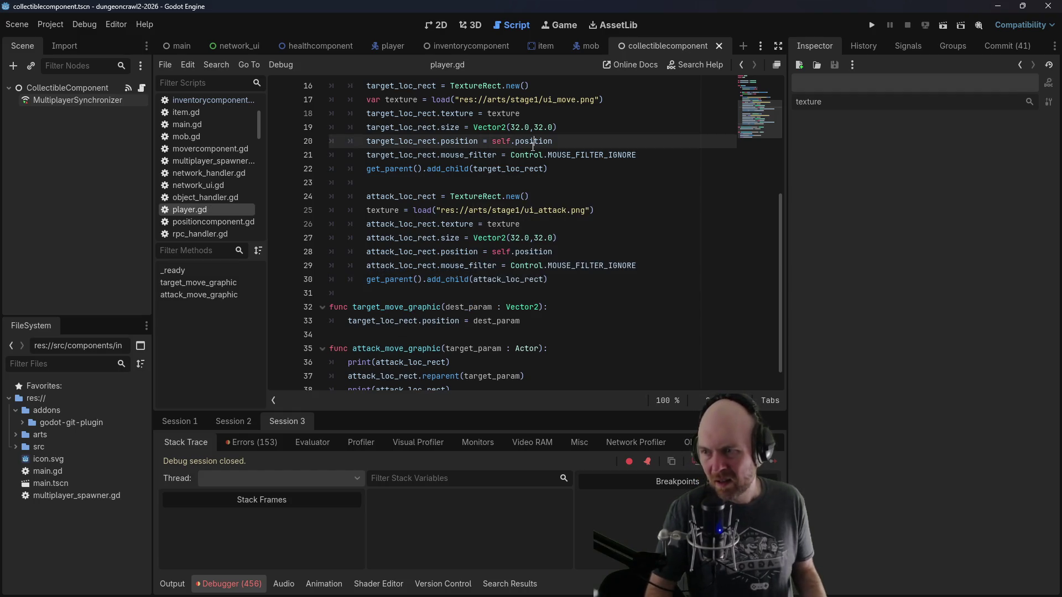
pyautogui.click(872, 24)
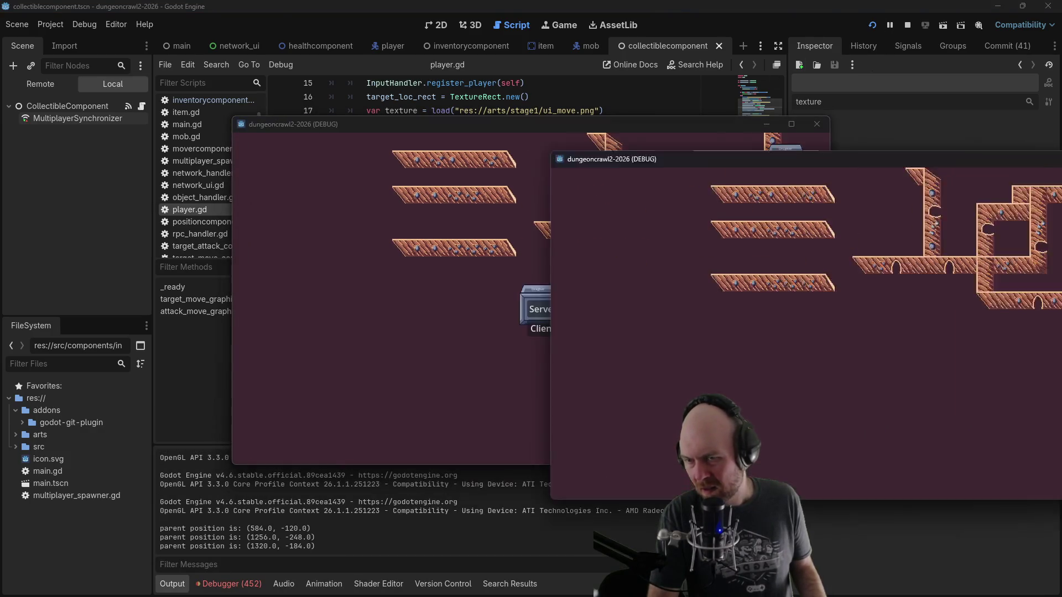
# Step: Join as a client, walk the player, target a mob, and show the Remote node tree
pyautogui.click(542, 333)
pyautogui.click(579, 276)
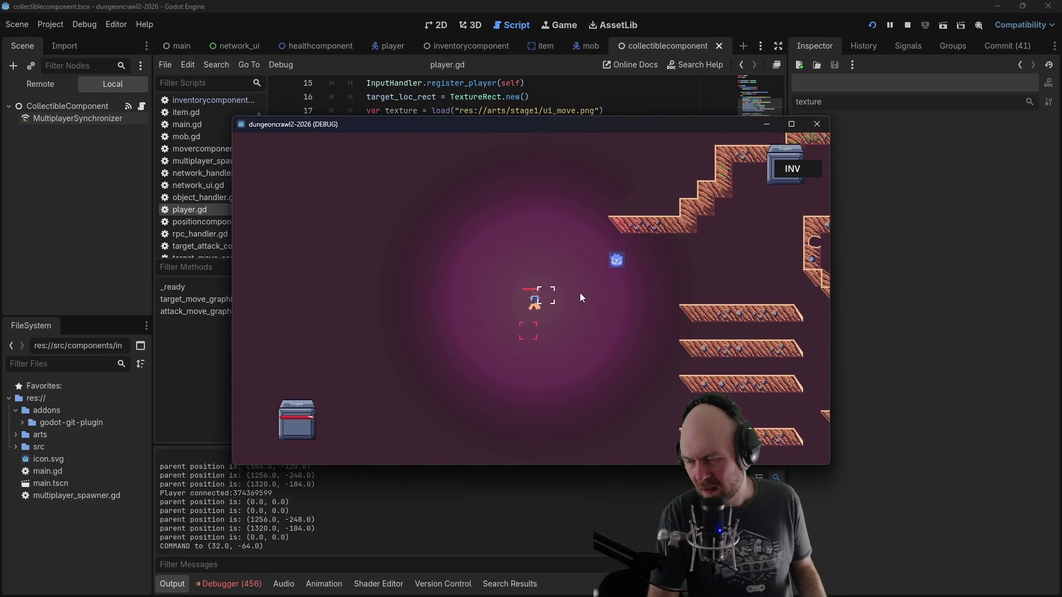
pyautogui.click(743, 284)
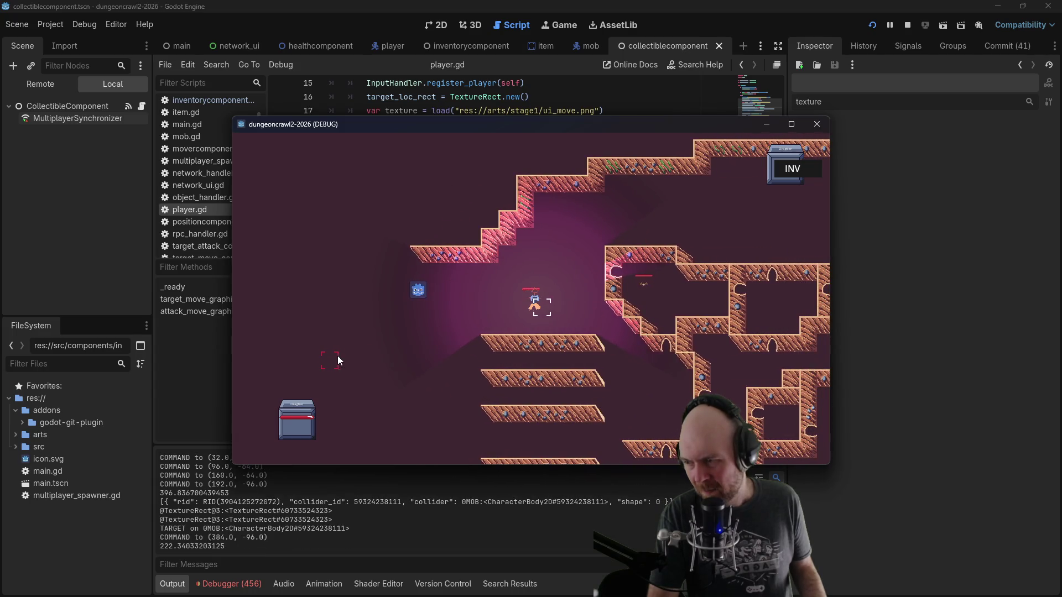
pyautogui.click(229, 584)
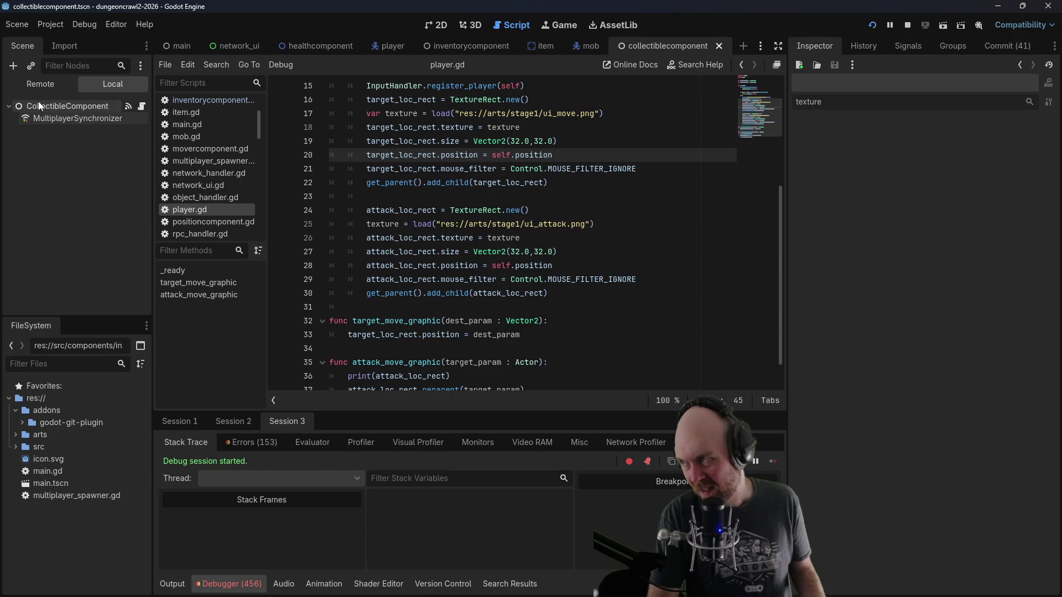
pyautogui.click(35, 81)
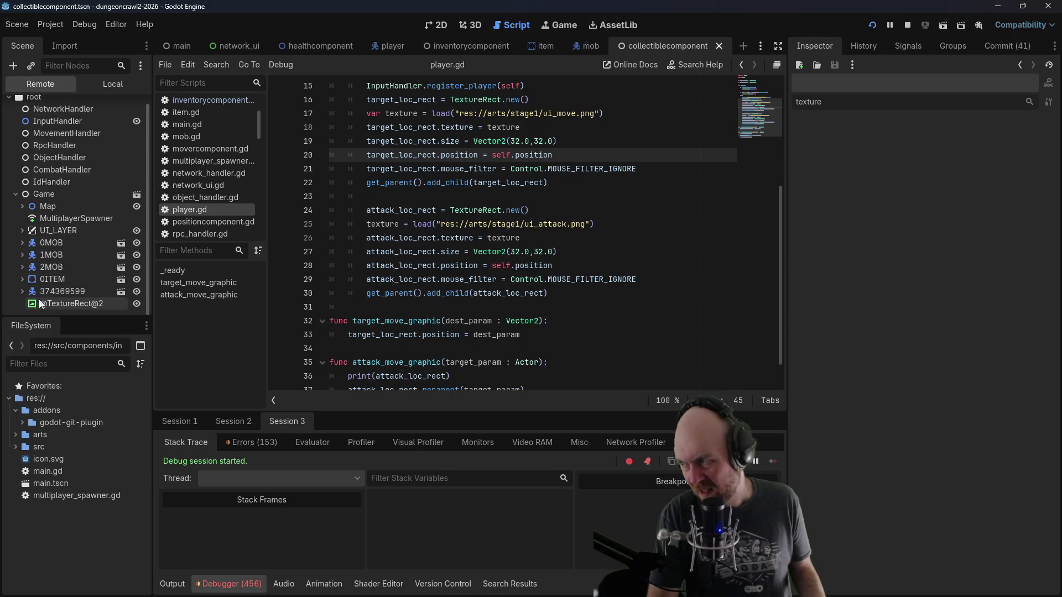
pyautogui.click(235, 421)
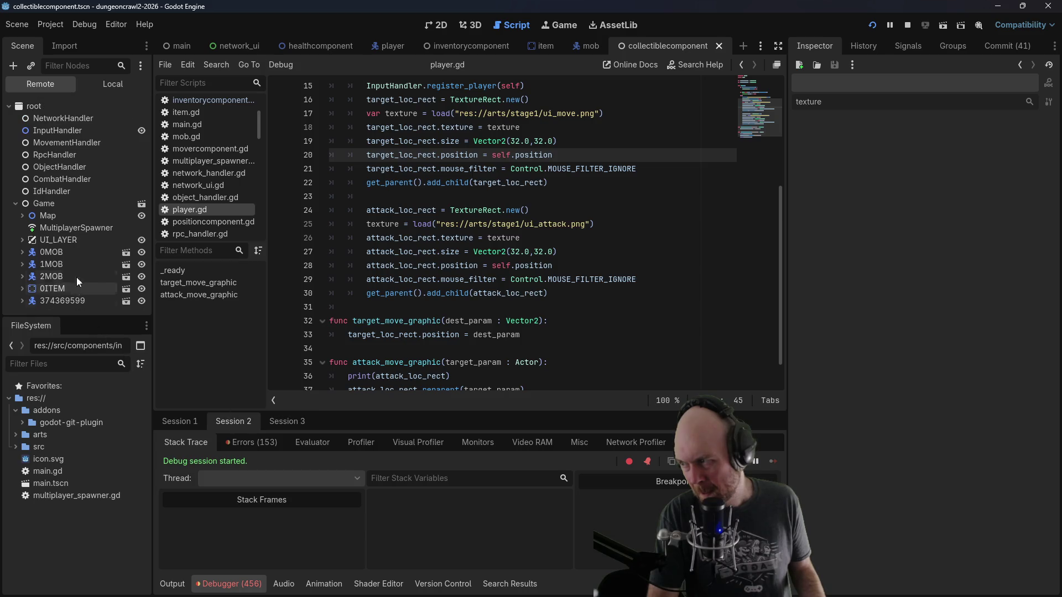
pyautogui.click(281, 425)
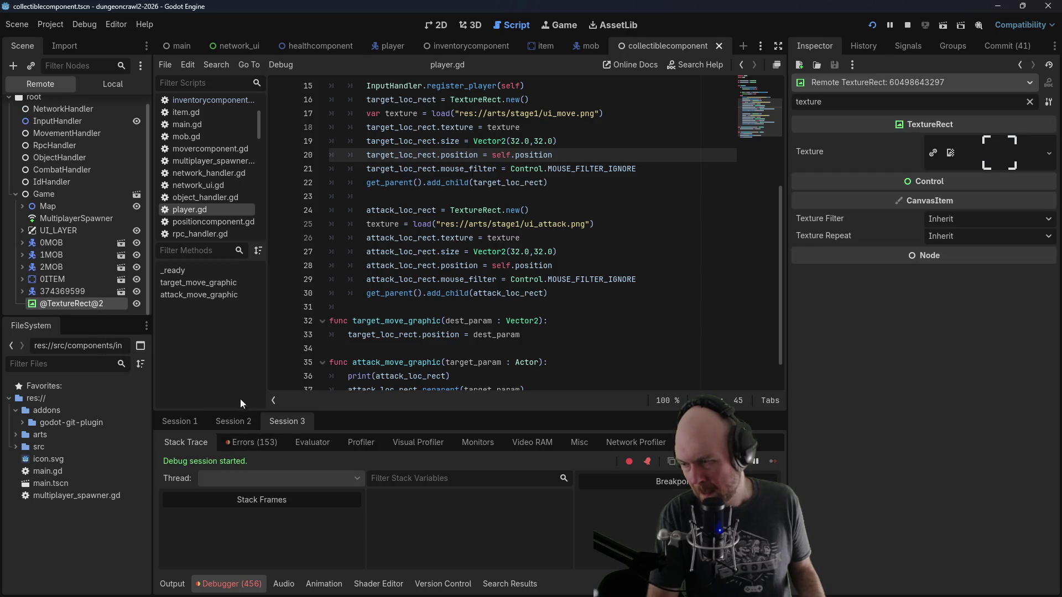
pyautogui.click(233, 421)
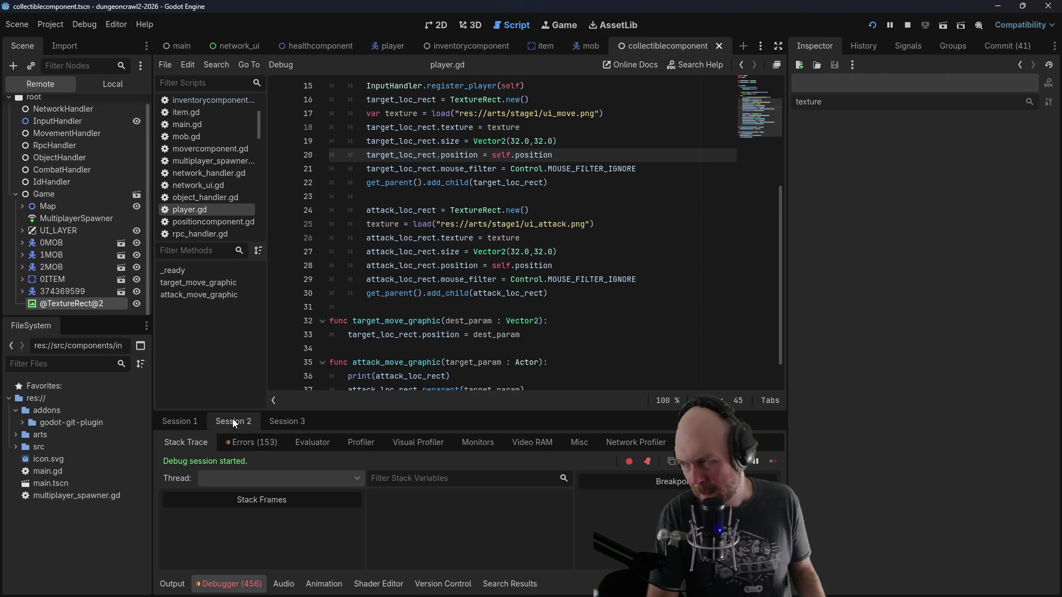
pyautogui.click(287, 421)
pyautogui.click(23, 292)
pyautogui.scroll(-4, 26, 290)
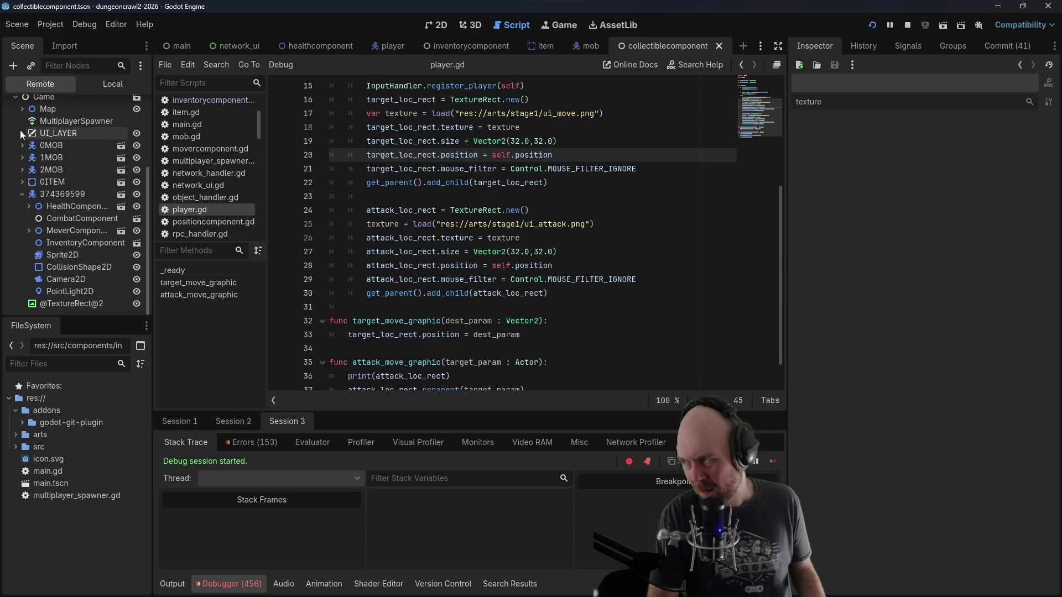
pyautogui.click(22, 145)
pyautogui.click(64, 219)
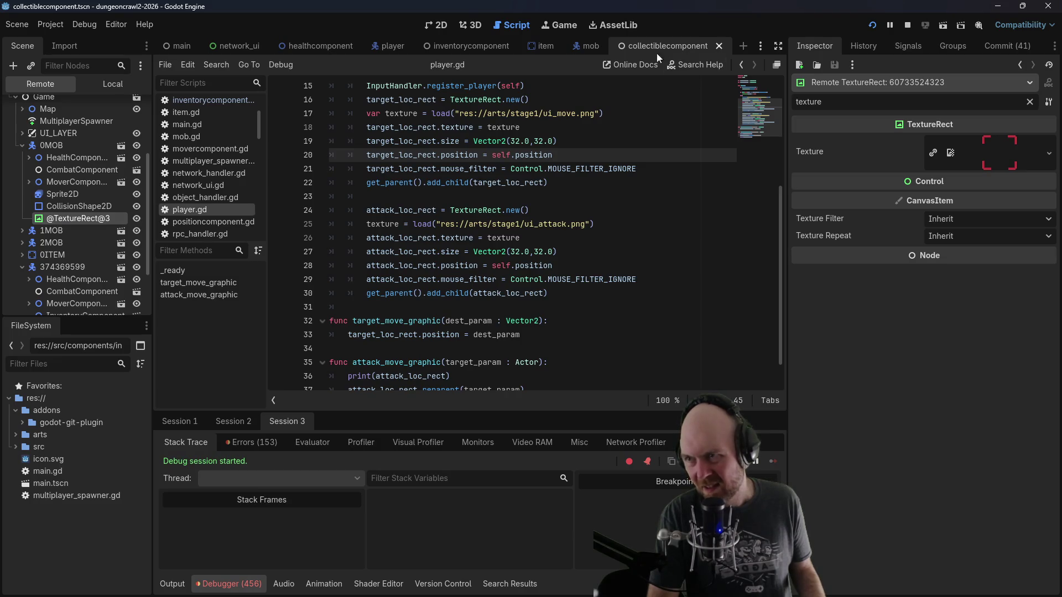
pyautogui.press('F5')
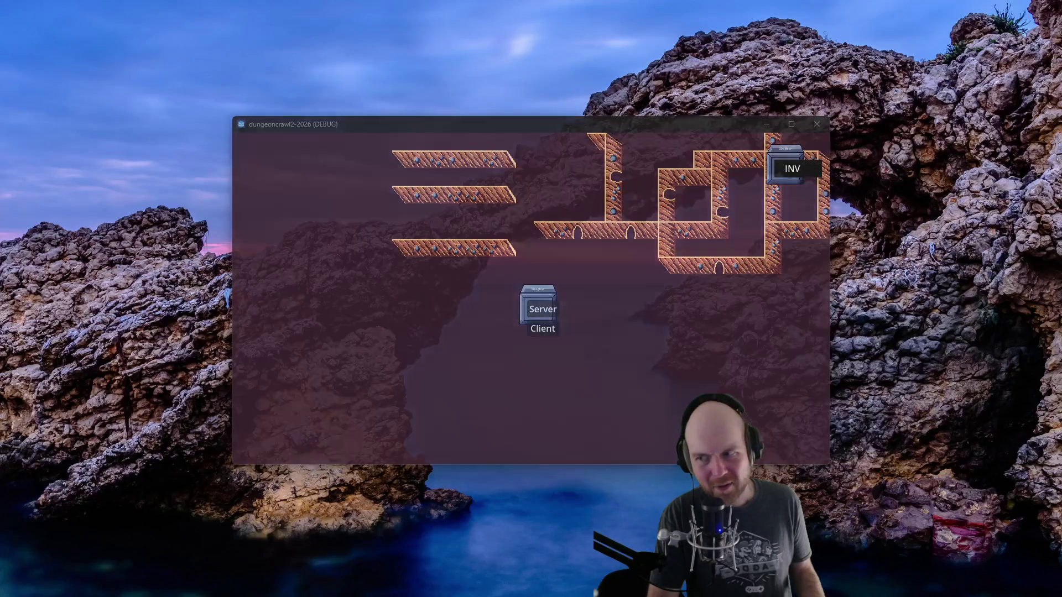
# Step: Walk the player left, right and up-right around the game level
pyautogui.click(542, 309)
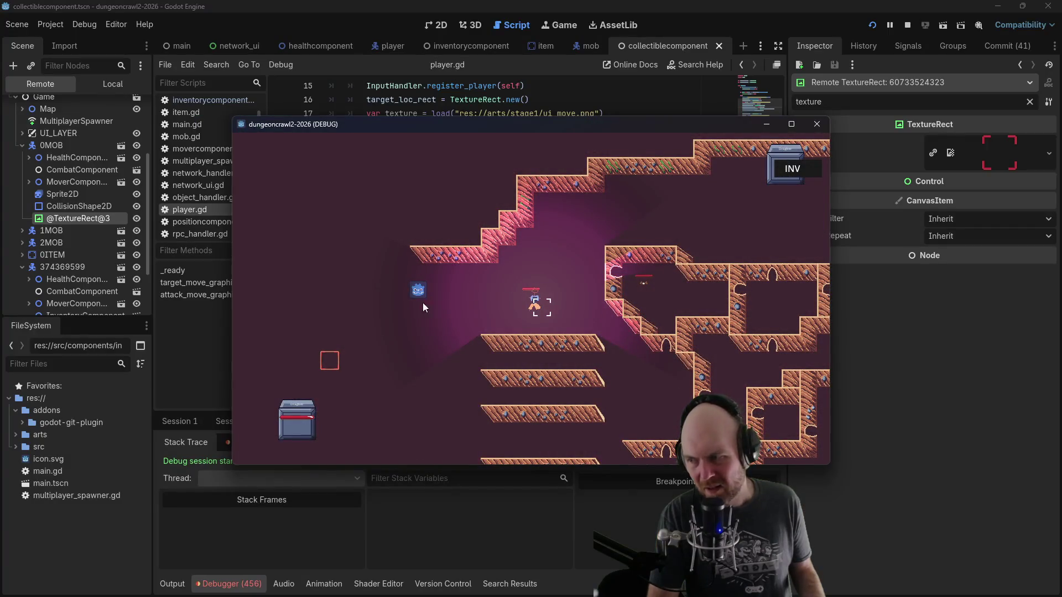
pyautogui.click(420, 338)
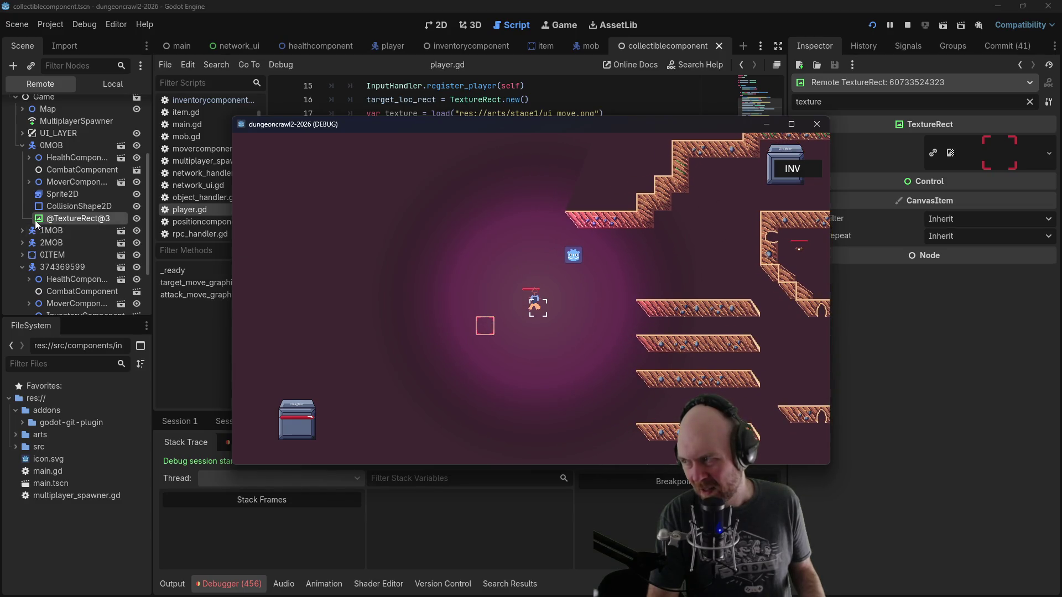
pyautogui.click(591, 308)
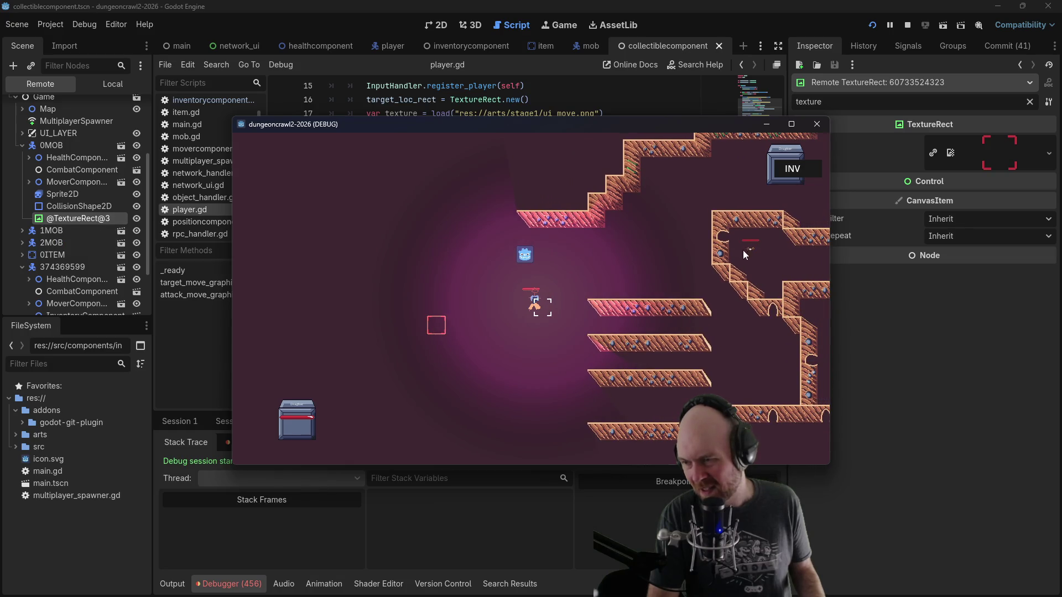
pyautogui.click(548, 291)
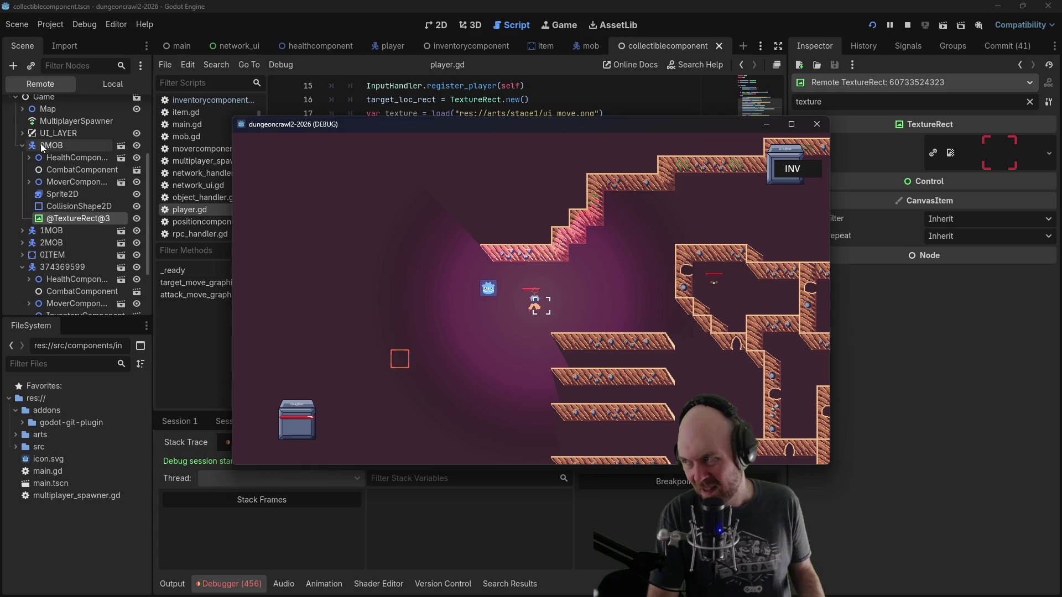
# Step: Back in the editor, inspect 0MOB in the Remote tree and stop the running game
pyautogui.hotkey('alt', 'Tab')
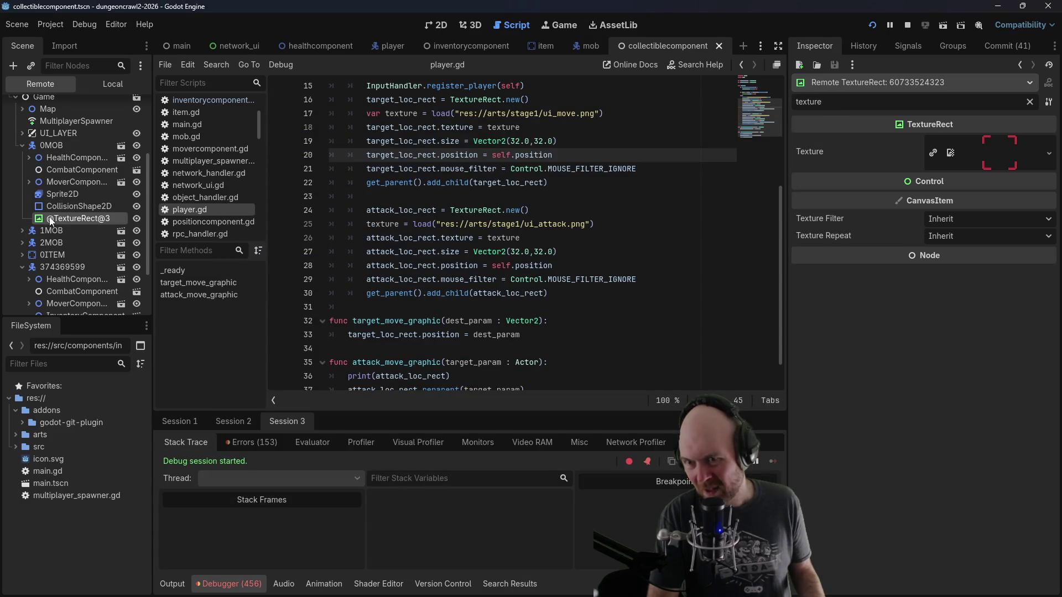
pyautogui.click(58, 145)
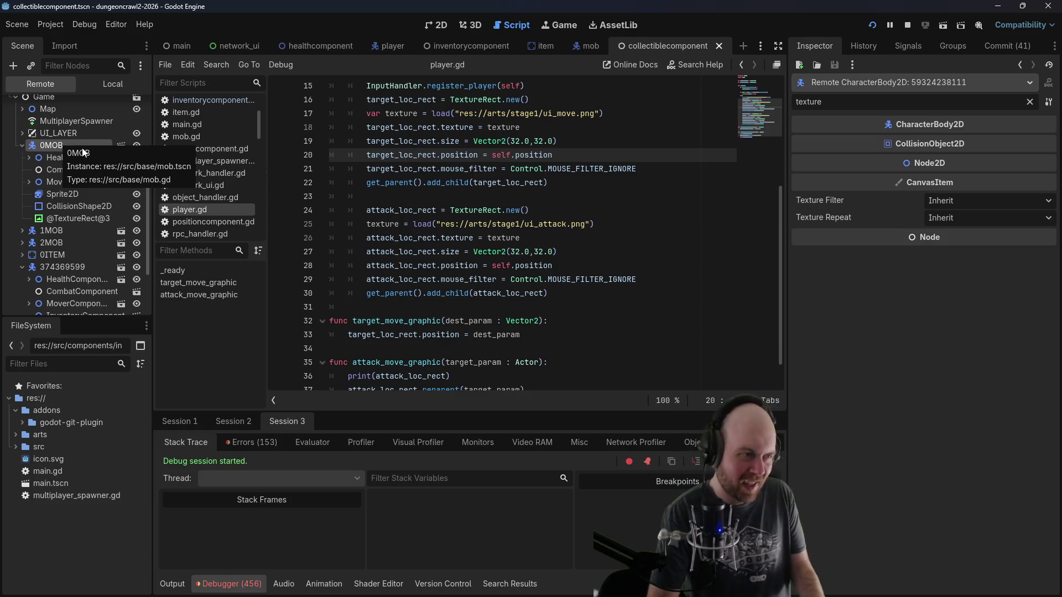
pyautogui.click(906, 26)
pyautogui.scroll(-1, 550, 352)
pyautogui.click(550, 353)
# Step: Add line 38 setting attack_loc_rect.position = Vector2.ZERO after reparenting, and save player.gd
pyautogui.press('Return')
pyautogui.write('attack_loc_rec')
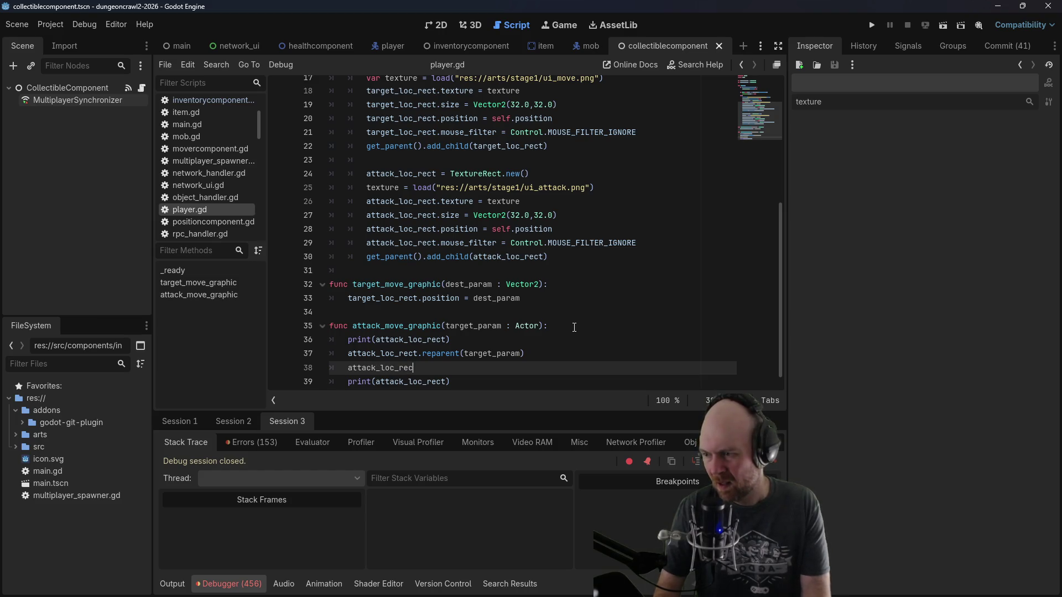
pyautogui.write('t.position = Vector')
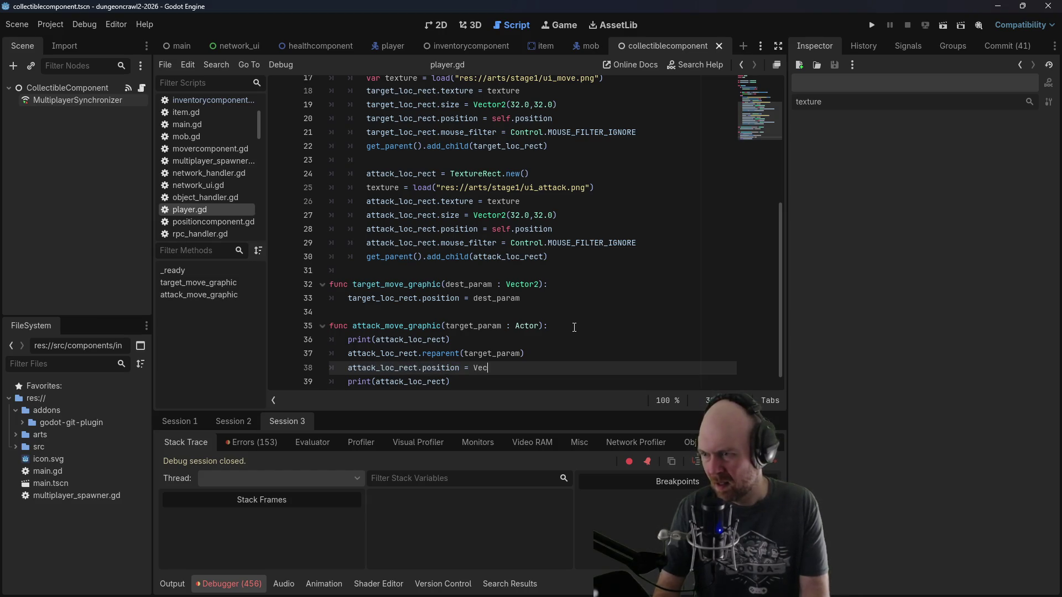
pyautogui.write('2(')
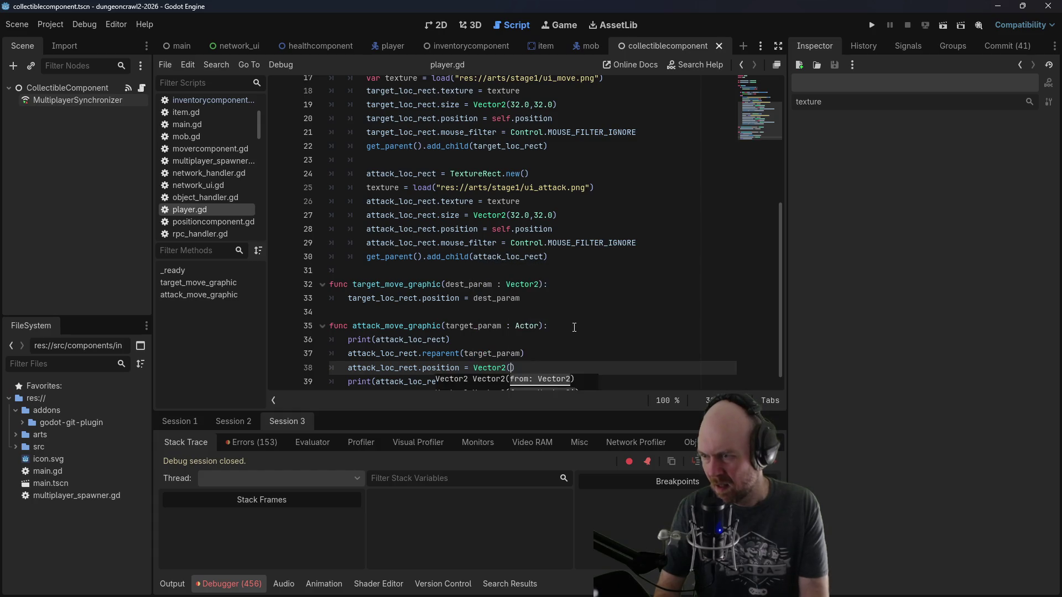
pyautogui.press('BackSpace')
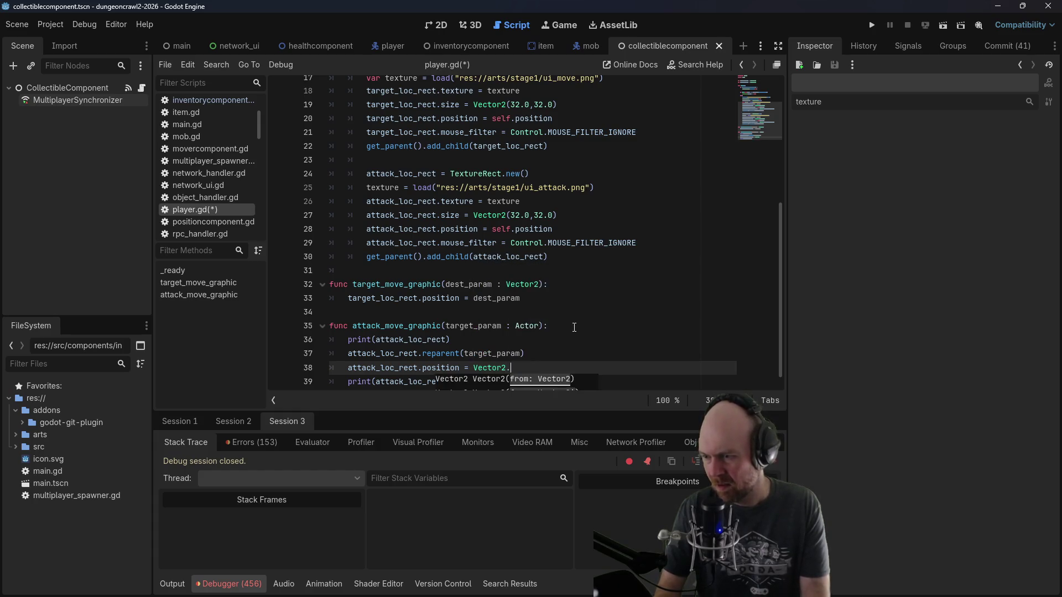
pyautogui.write('ZERO')
pyautogui.hotkey('ctrl', 's')
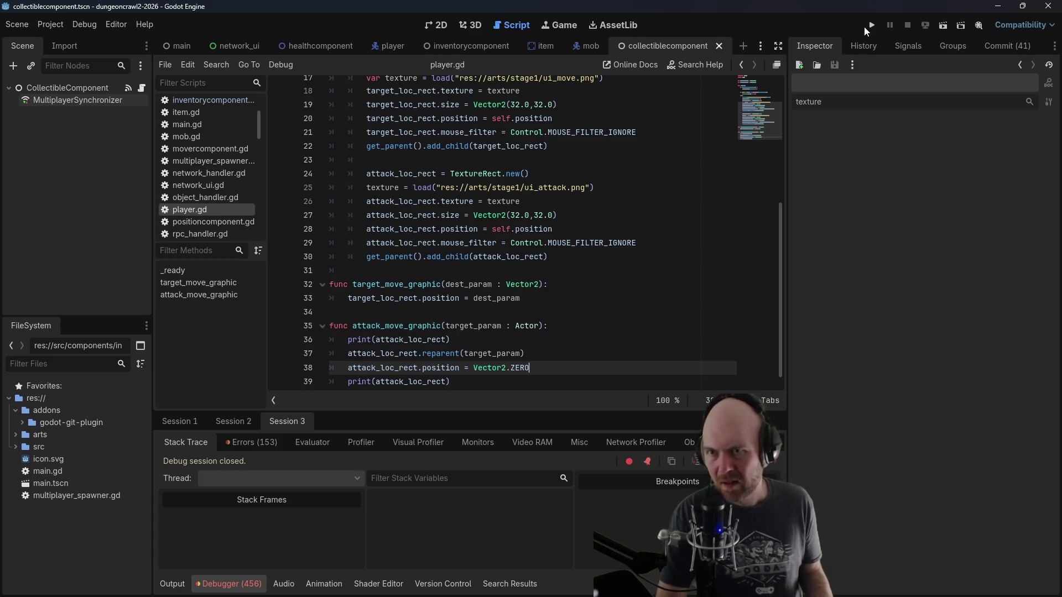
# Step: Run the game, join as a client, move the player, and target a mob
pyautogui.click(867, 24)
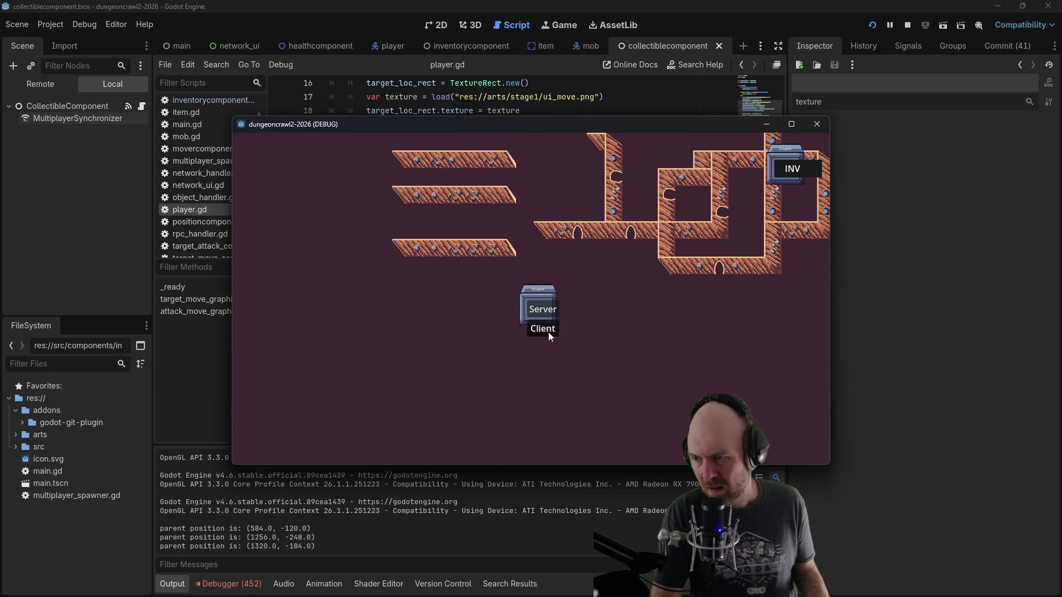
pyautogui.click(549, 331)
pyautogui.click(595, 289)
pyautogui.click(670, 271)
pyautogui.click(786, 266)
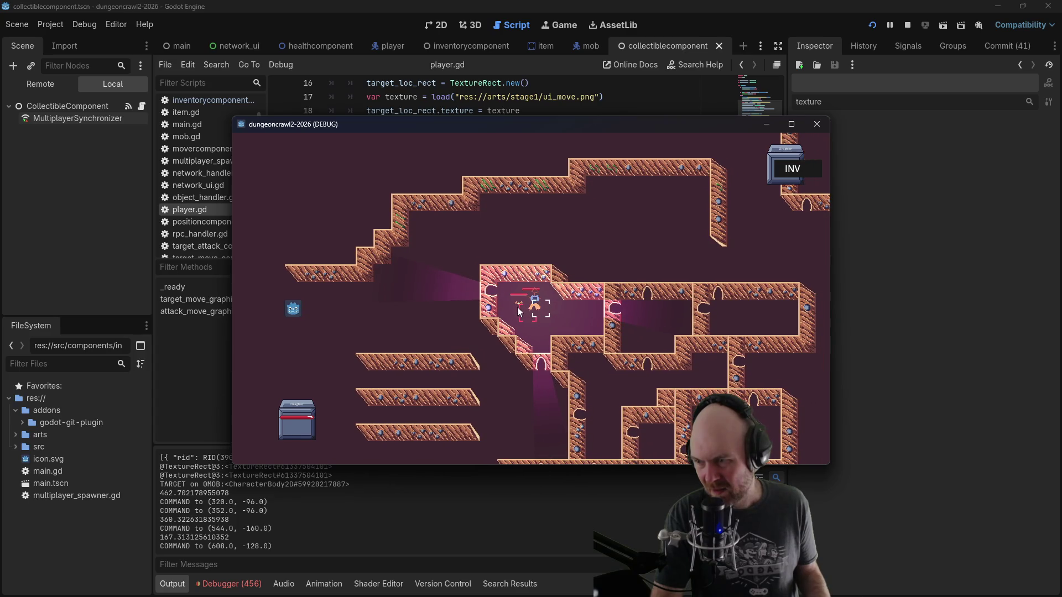
# Step: Move again, target one mob then switch to the second, and stop the game
pyautogui.click(613, 256)
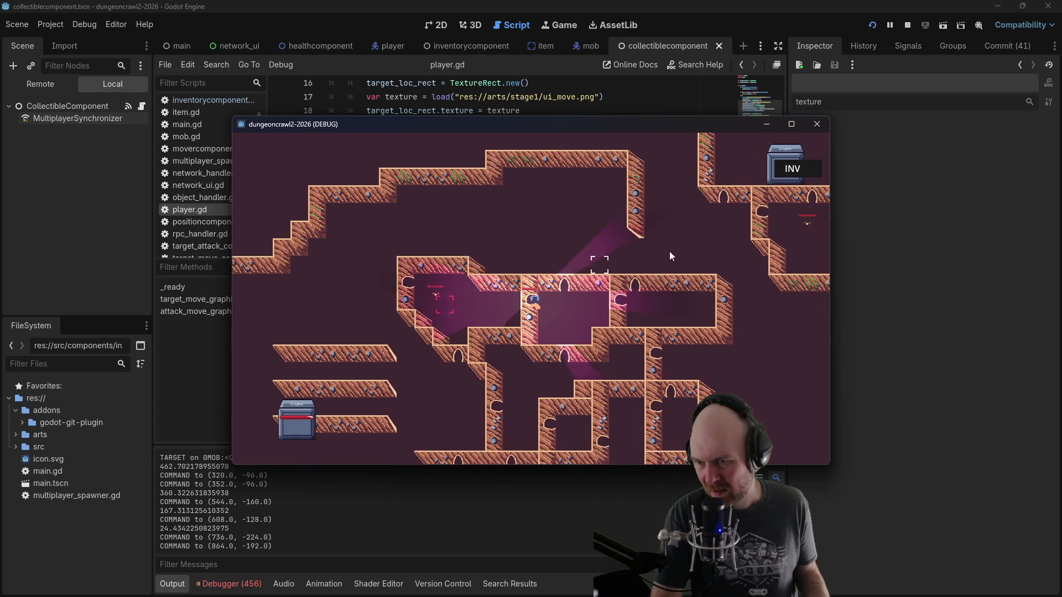
pyautogui.click(669, 254)
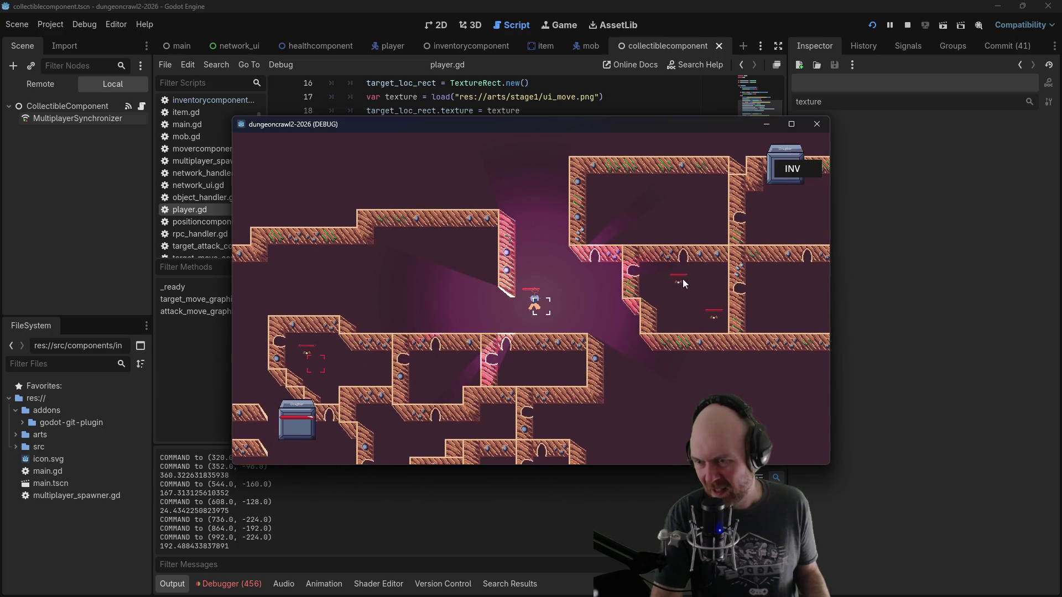
pyautogui.click(678, 285)
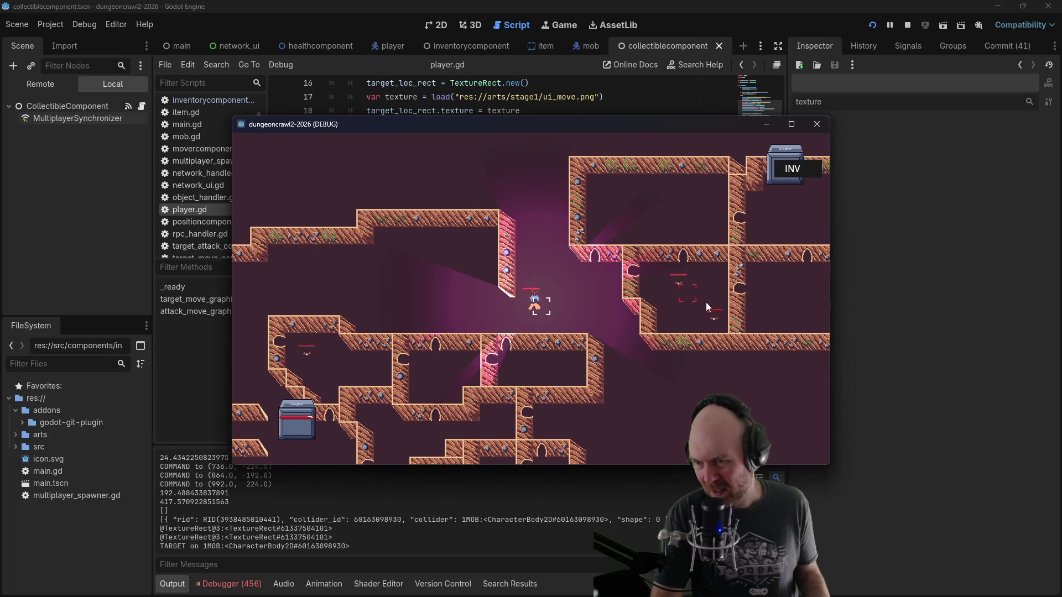
pyautogui.click(714, 320)
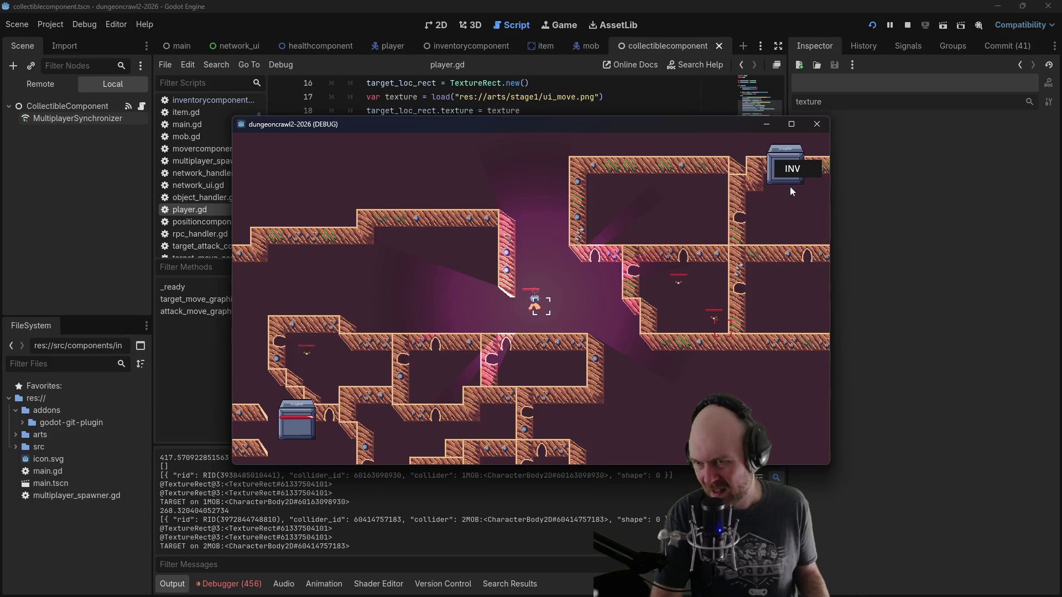
pyautogui.click(907, 26)
pyautogui.click(592, 233)
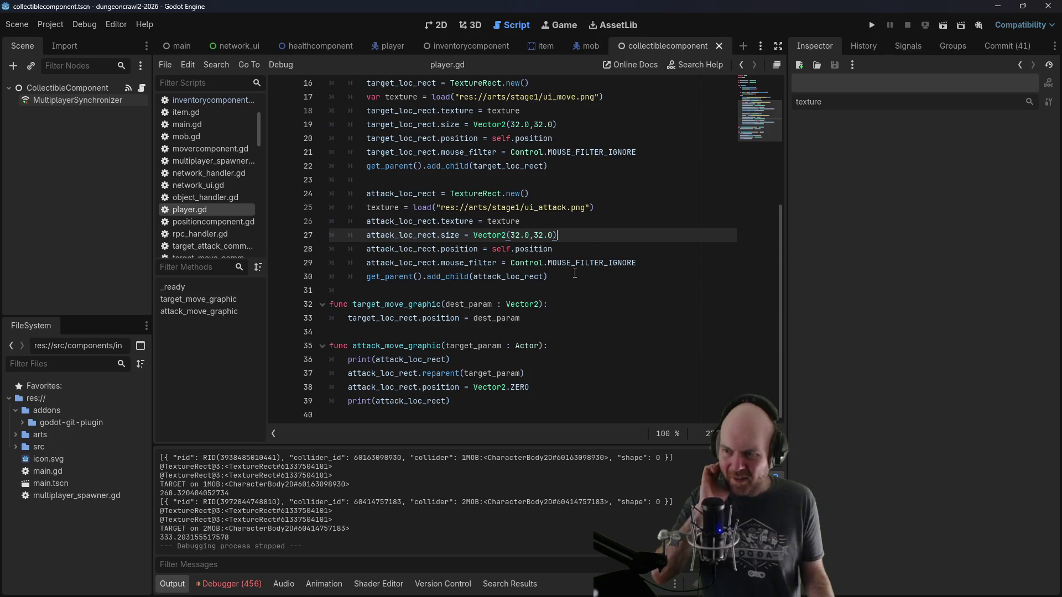
# Step: On line 38 of player.gd, replace Vector2.ZERO with a Vector2(16.0, 16.0) offset
pyautogui.scroll(2, 542, 294)
pyautogui.scroll(-1, 541, 303)
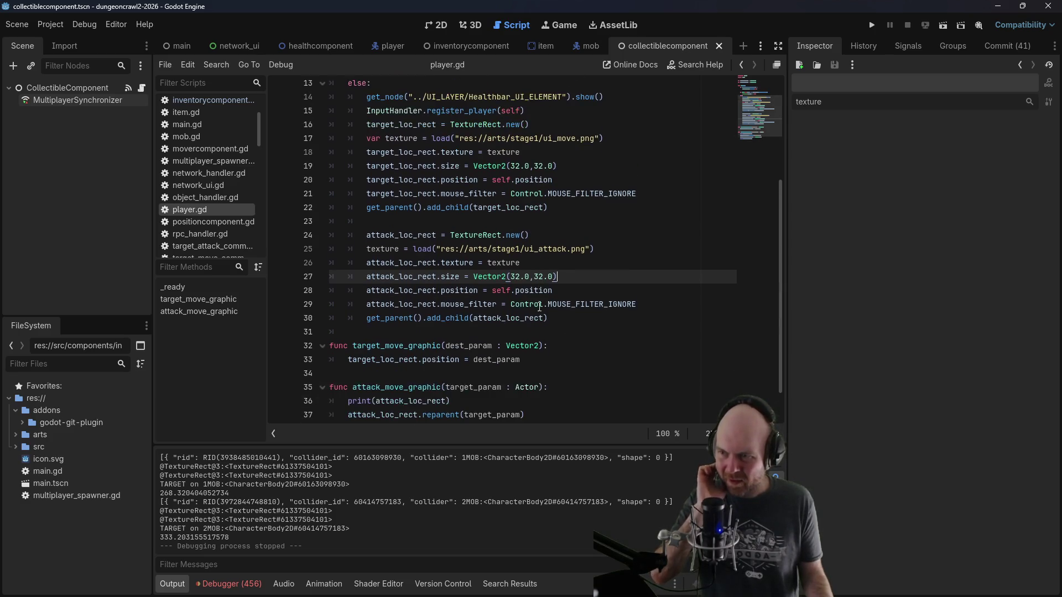
pyautogui.scroll(-1, 540, 307)
pyautogui.moveTo(530, 390); pyautogui.dragTo(511, 390)
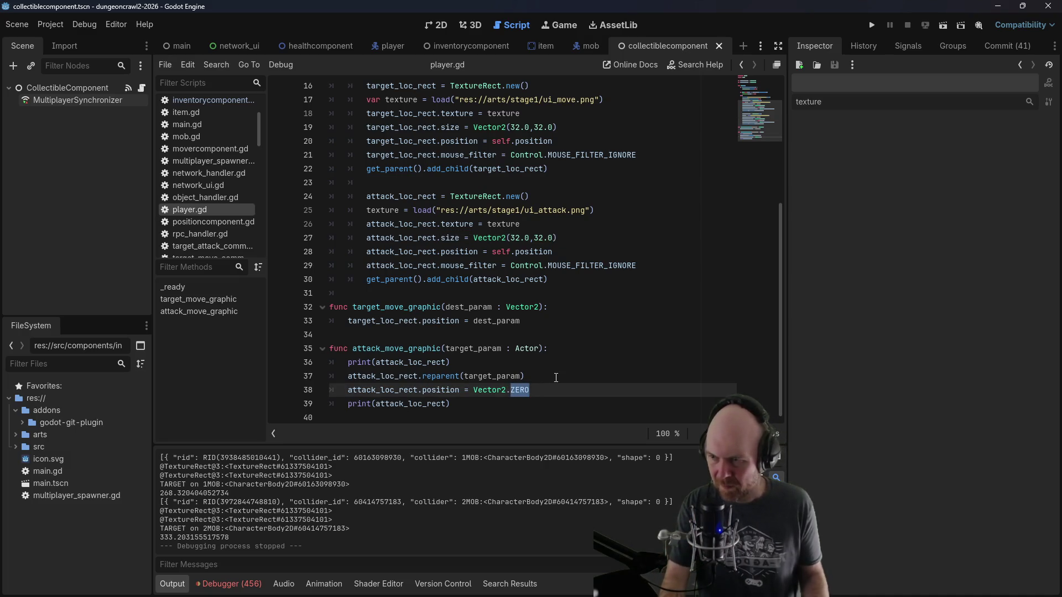
pyautogui.press('BackSpace')
pyautogui.write('(16')
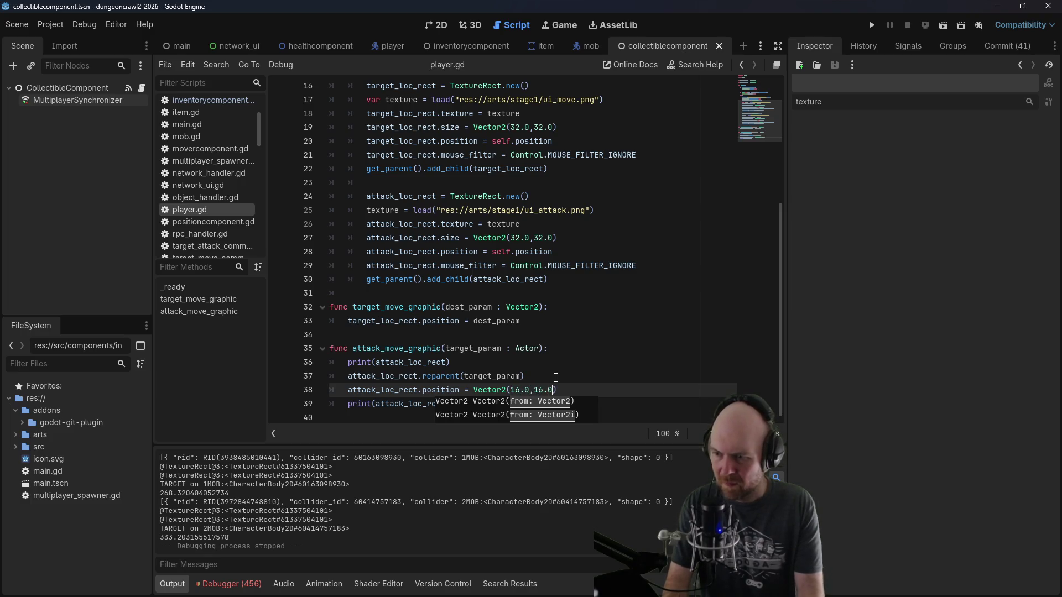
# Step: Run the game as a client, target a mob to check the indicator, then stop
pyautogui.click(871, 25)
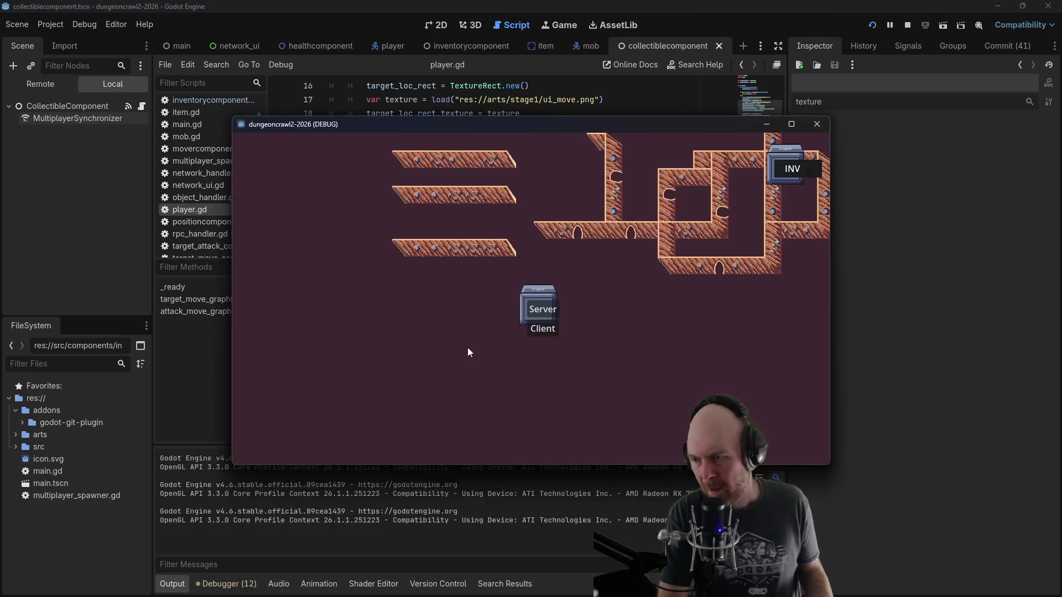
pyautogui.click(536, 328)
pyautogui.click(697, 270)
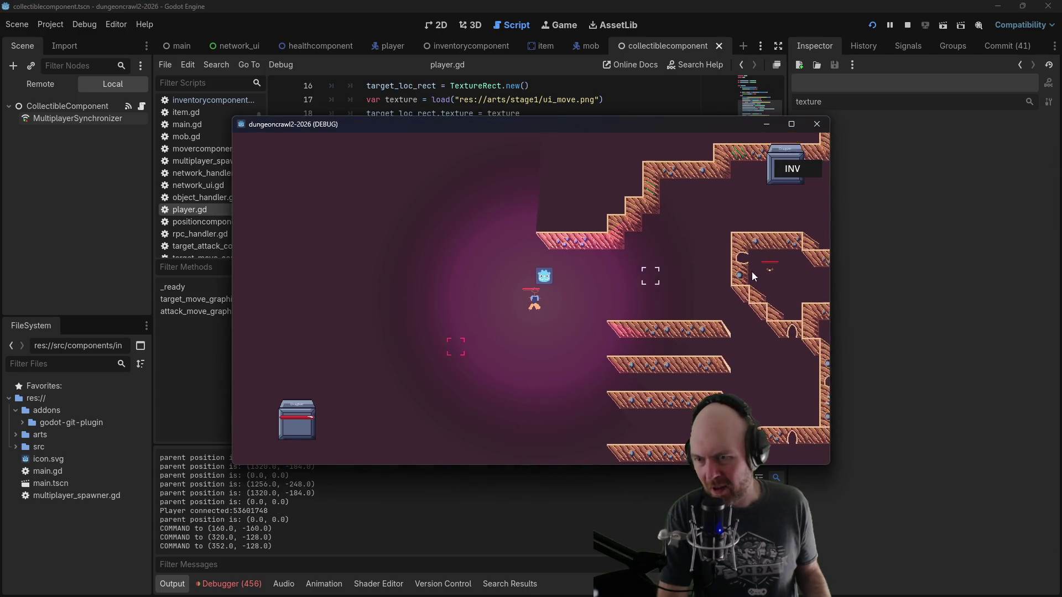
pyautogui.click(753, 273)
pyautogui.click(908, 28)
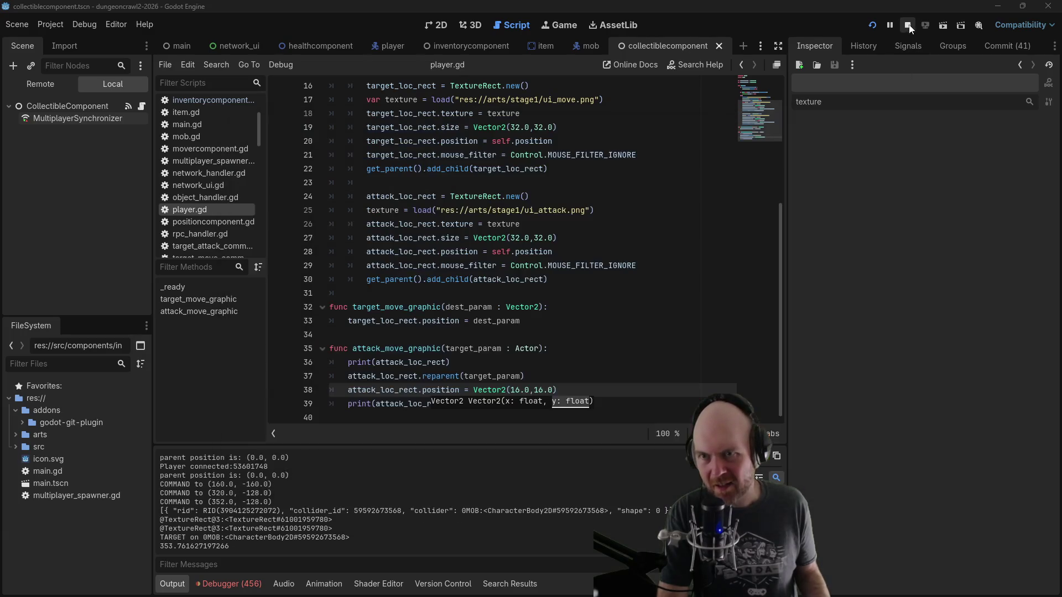
# Step: Make the offset Vector2(-16.0, -16.0) and rerun the game as a client
pyautogui.click(513, 390)
pyautogui.write('-')
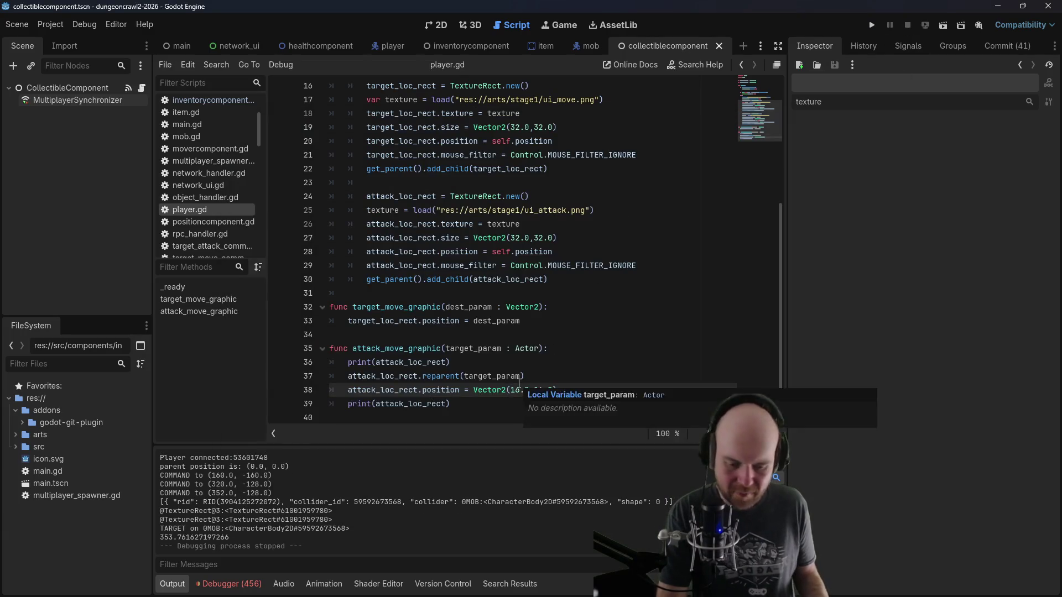
pyautogui.click(872, 25)
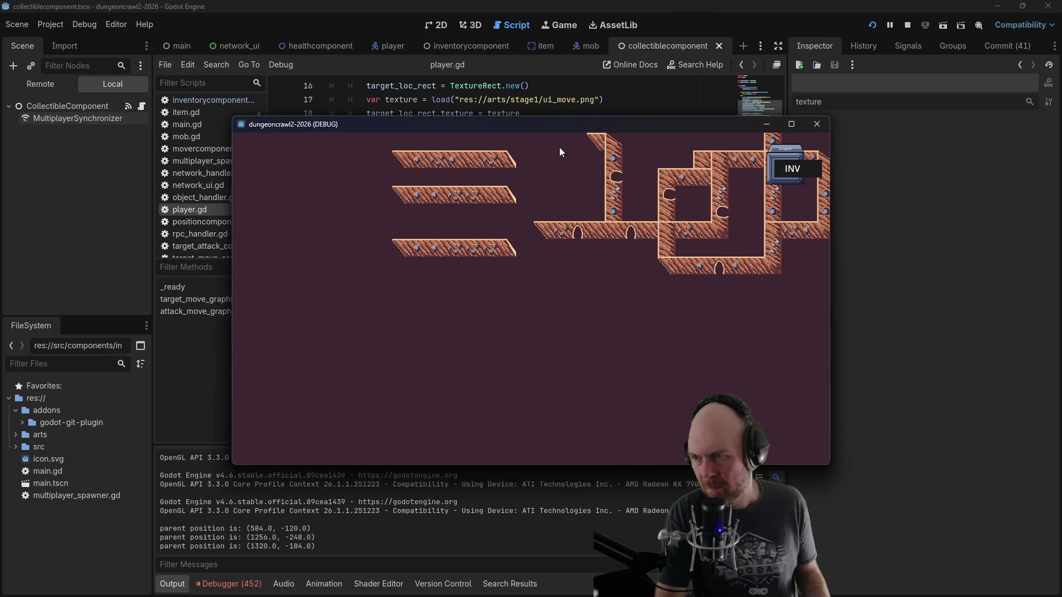
pyautogui.click(534, 327)
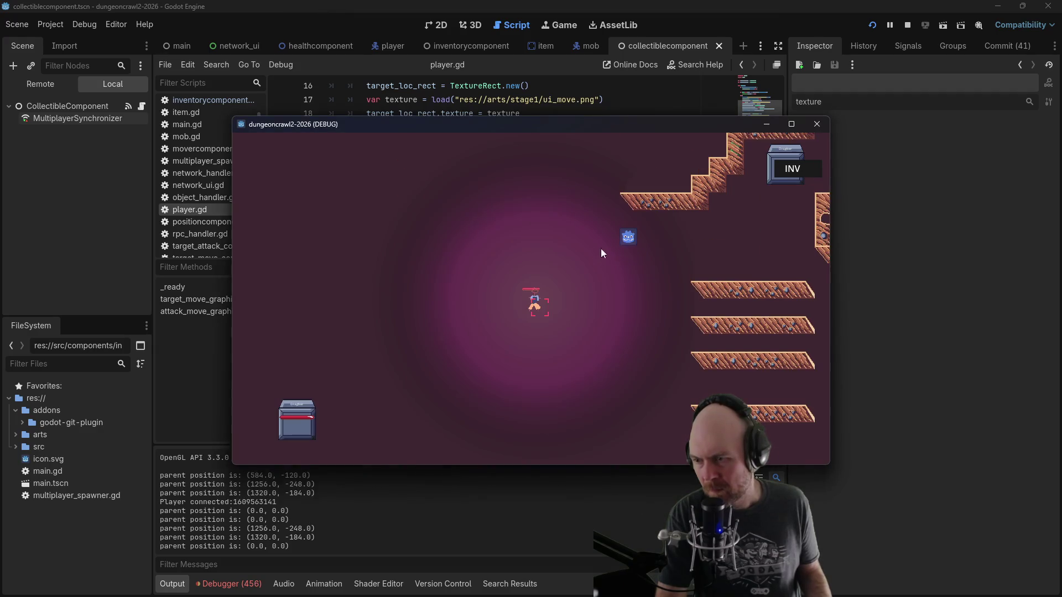
# Step: Test the indicator by moving the player and targeting mobs on the left and right
pyautogui.click(735, 276)
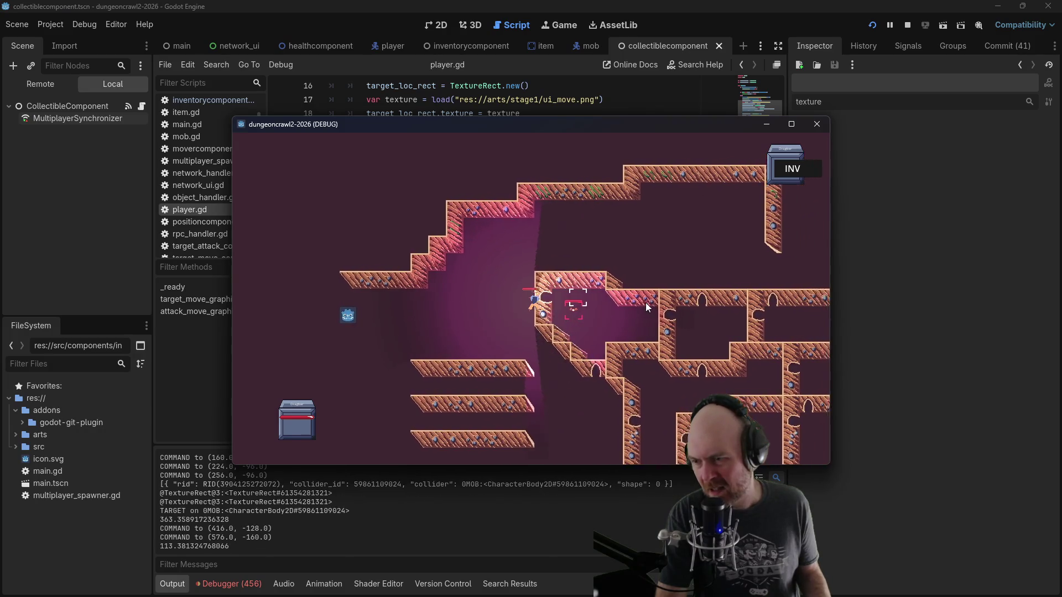
pyautogui.click(555, 310)
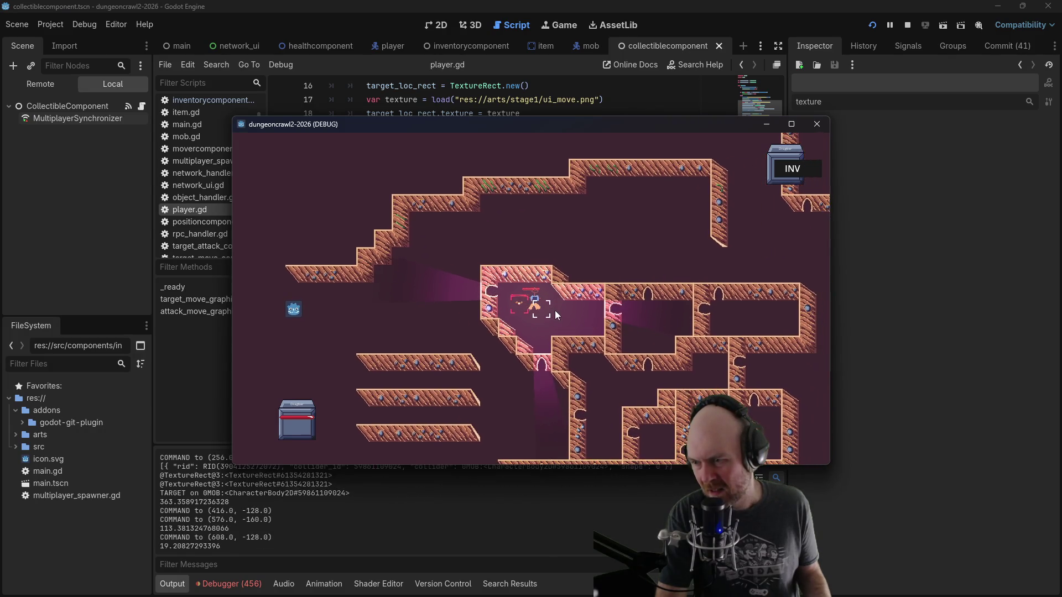
pyautogui.click(533, 313)
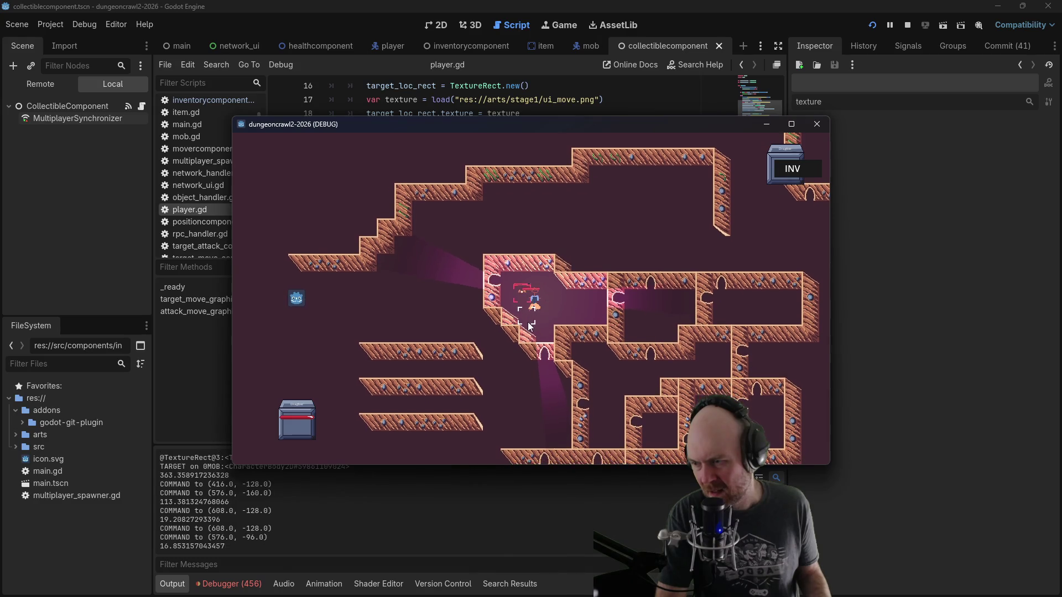
pyautogui.click(541, 284)
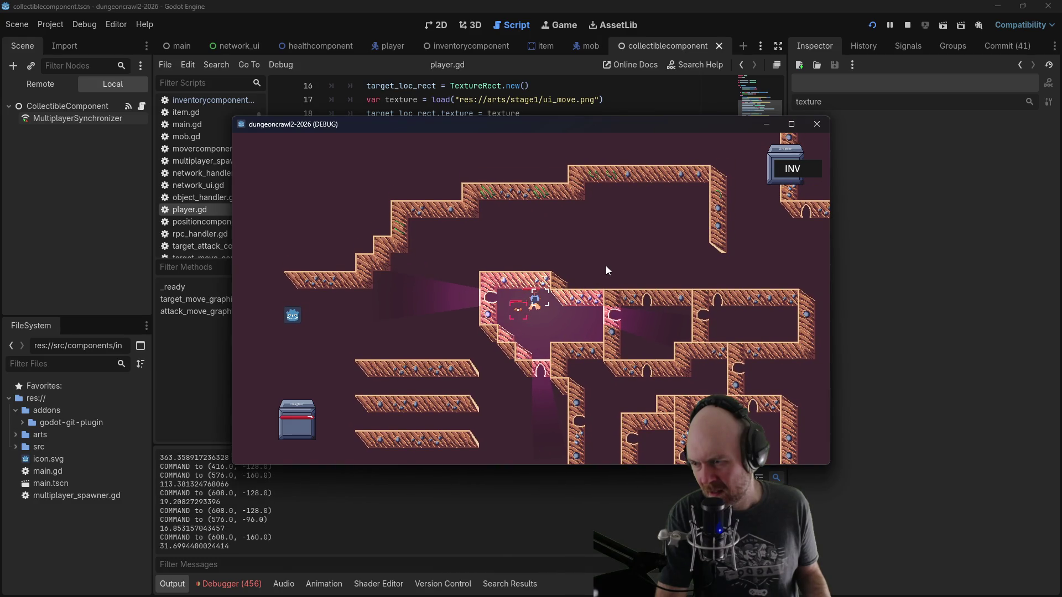
pyautogui.click(642, 263)
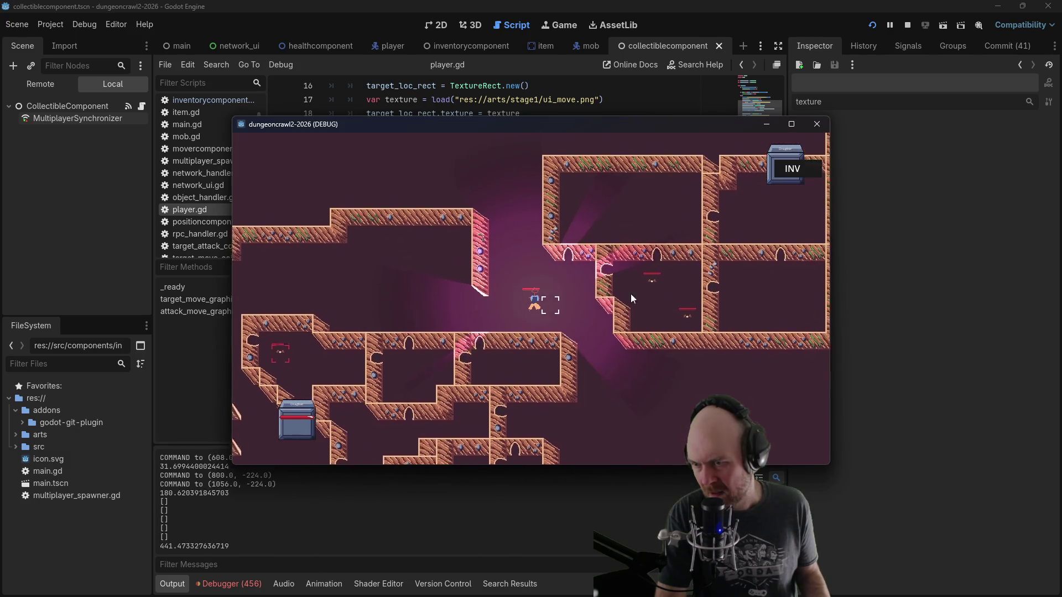
pyautogui.click(535, 306)
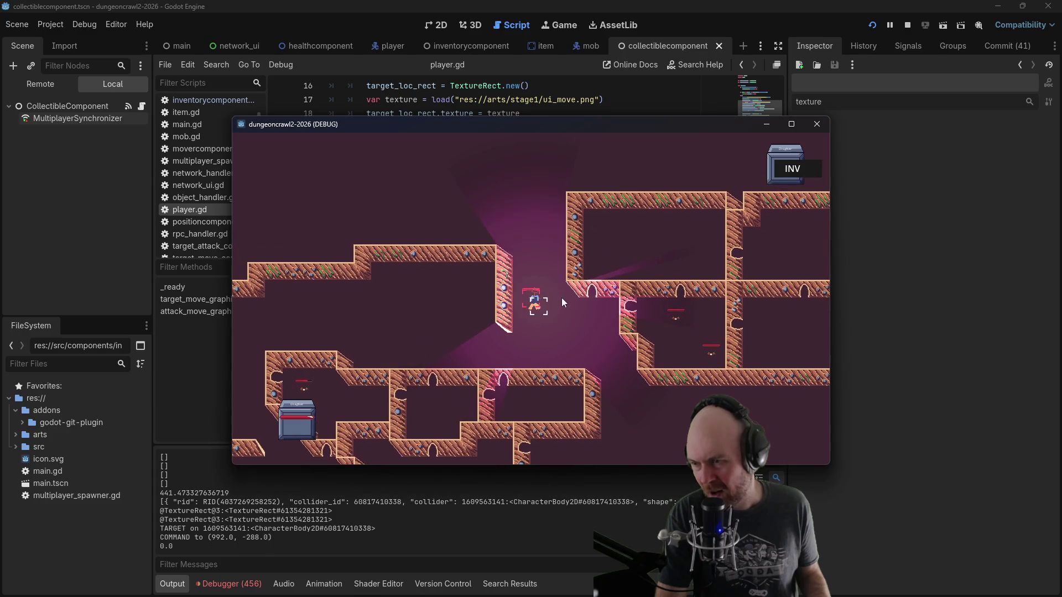
pyautogui.click(287, 343)
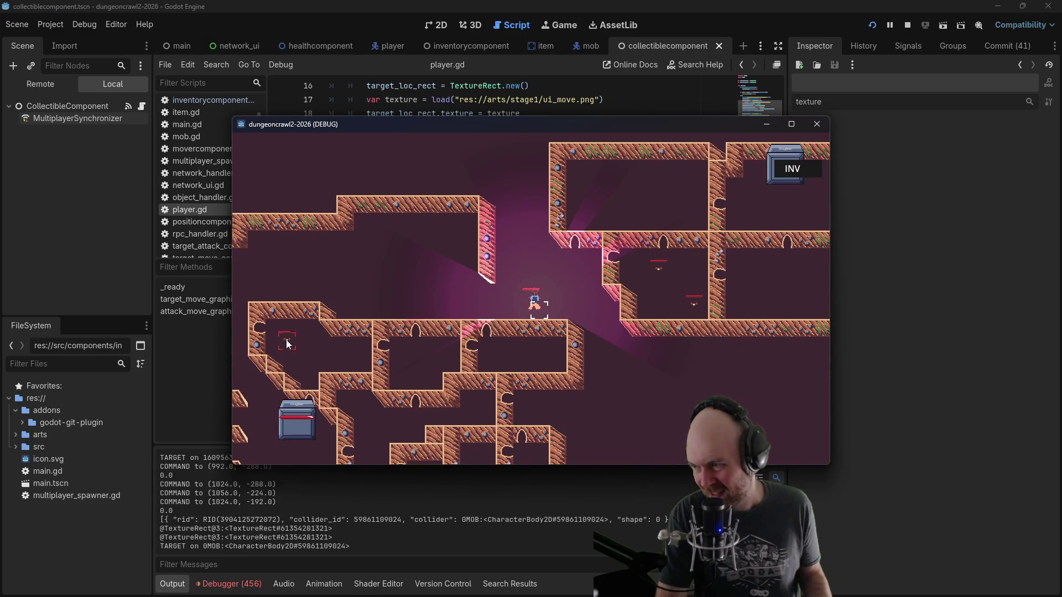
pyautogui.click(663, 271)
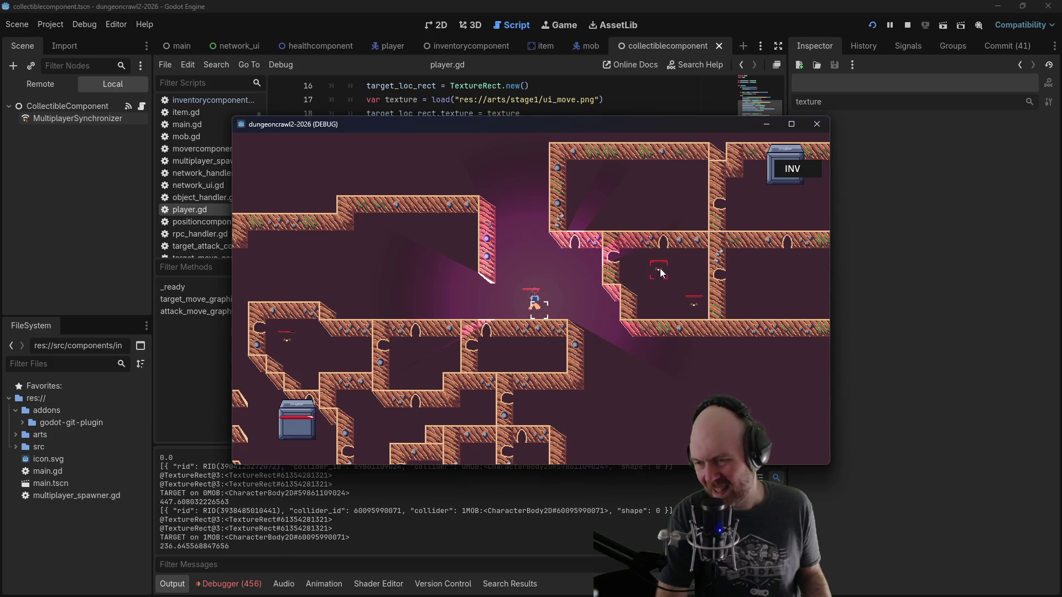
# Step: Walk the player around, target the second mob in the room, then stop the game
pyautogui.click(535, 307)
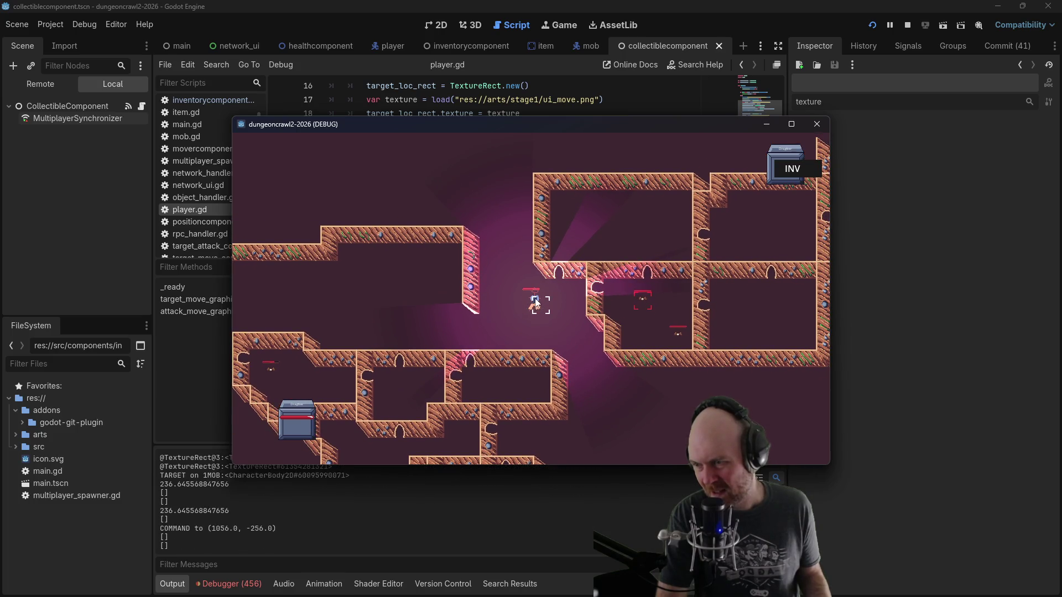
pyautogui.click(540, 304)
pyautogui.click(596, 288)
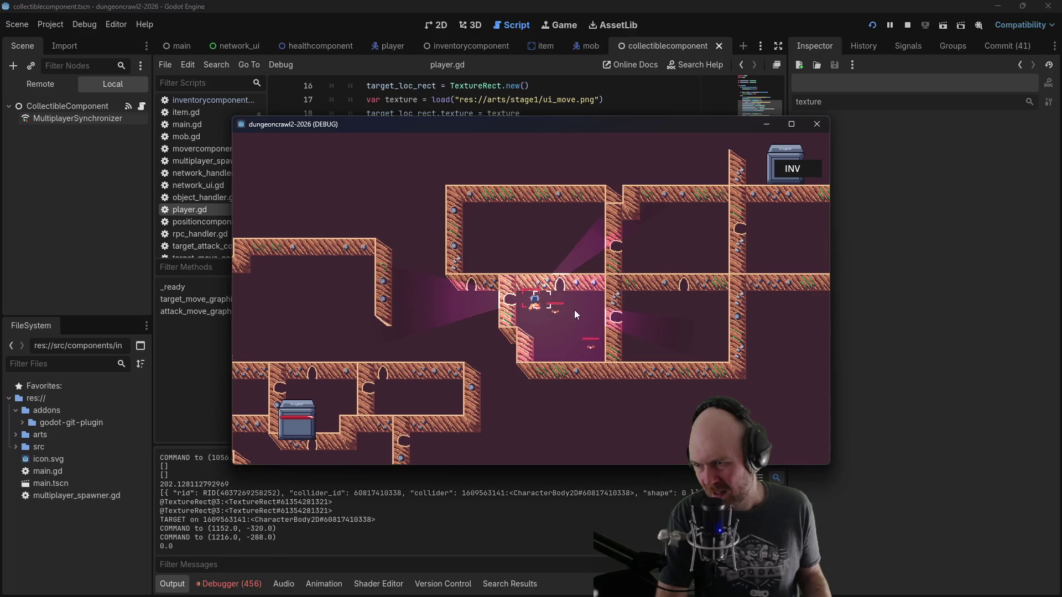
pyautogui.click(574, 310)
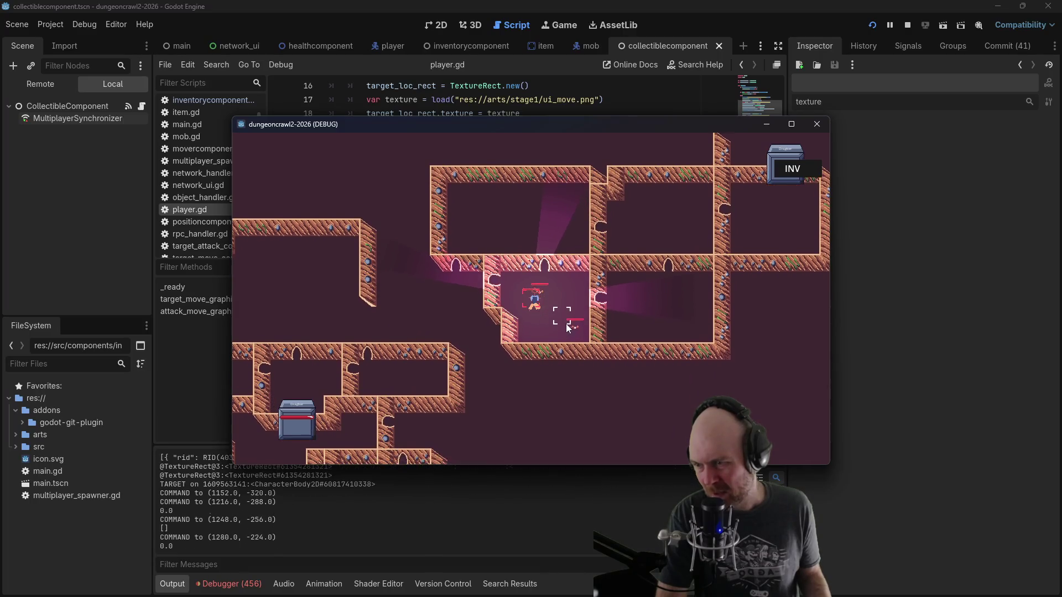
pyautogui.click(573, 323)
pyautogui.click(573, 326)
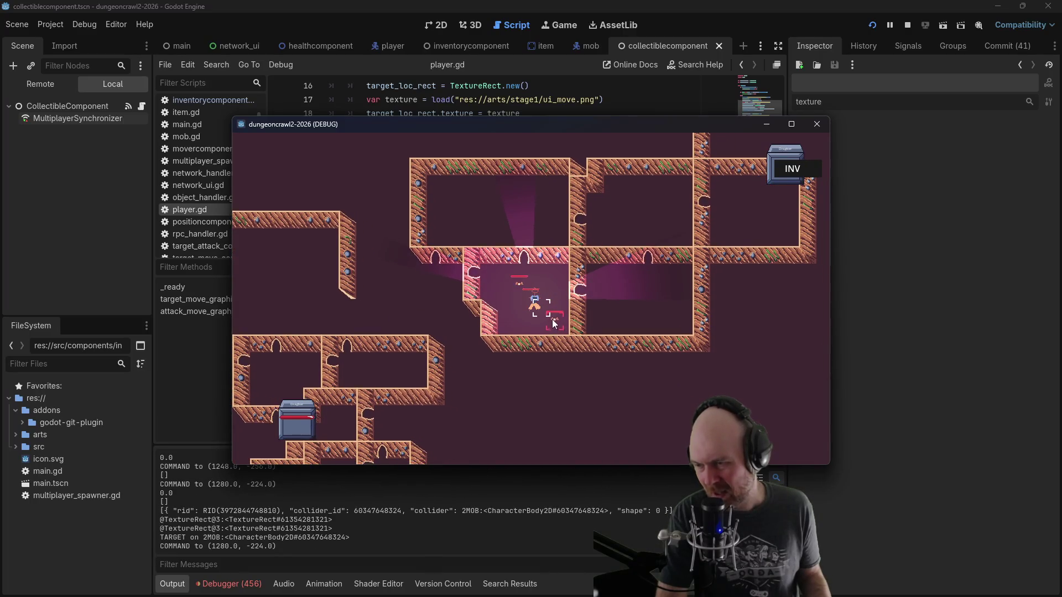
pyautogui.click(561, 325)
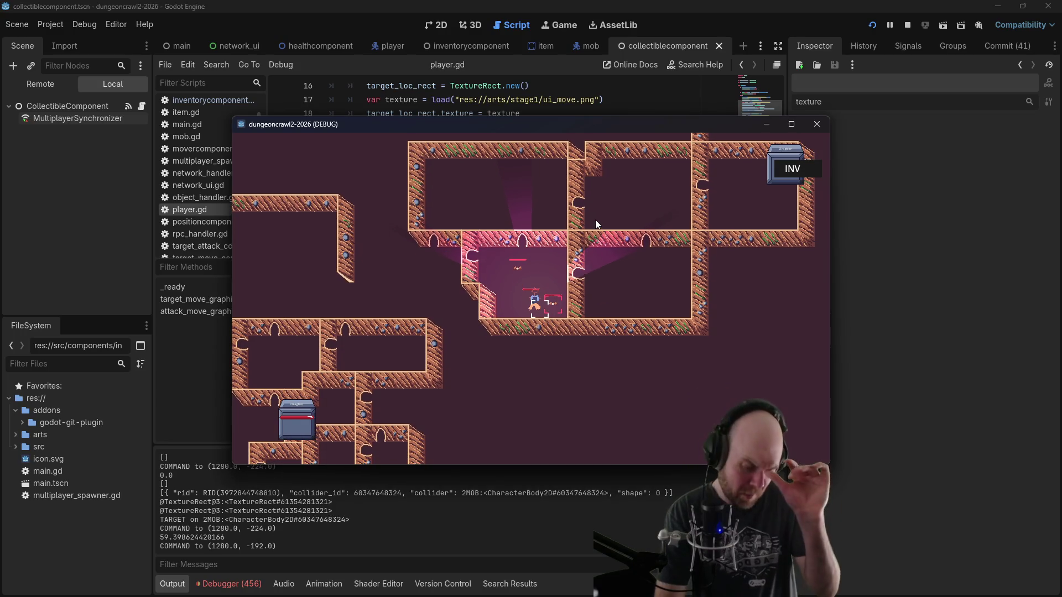
pyautogui.click(439, 277)
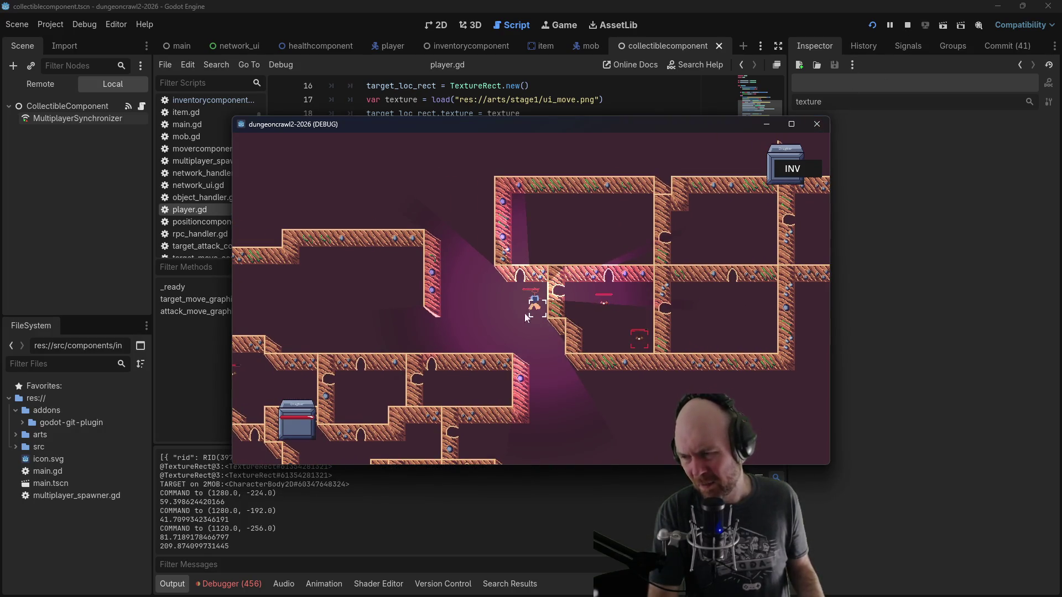
pyautogui.click(907, 24)
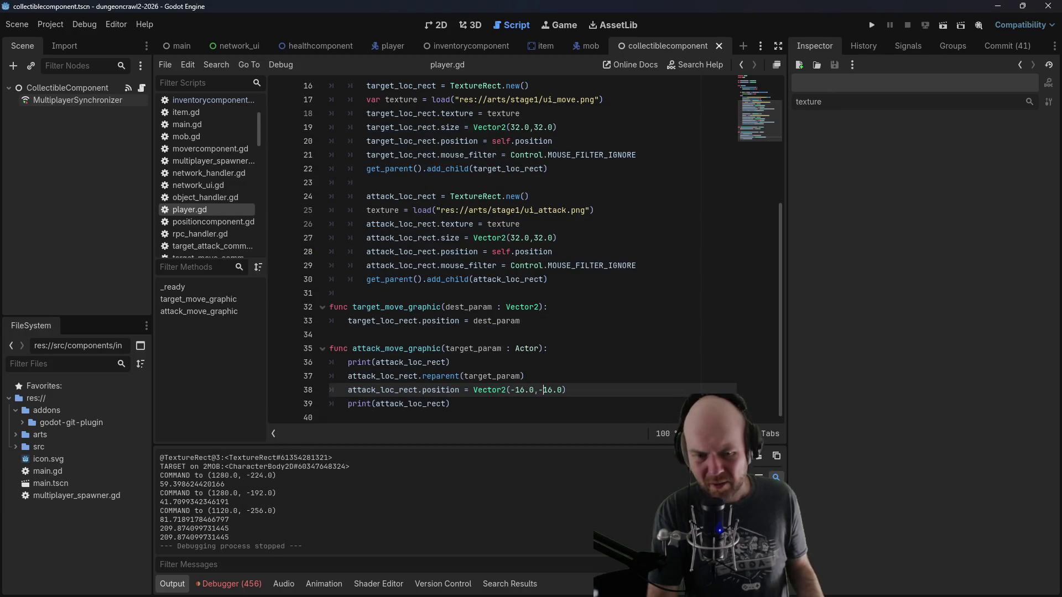
# Step: In the Basic Plan note, delete the obsolete positioncomponent and input_event_priority lines
pyautogui.hotkey('alt', 'Tab')
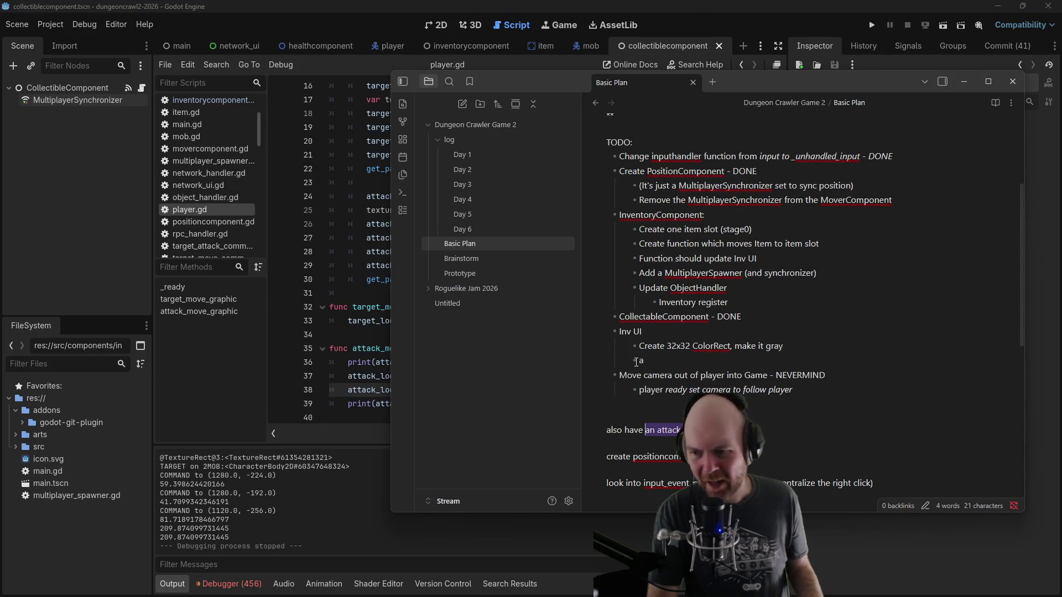
pyautogui.click(741, 404)
pyautogui.scroll(-5, 741, 405)
pyautogui.scroll(3, 742, 323)
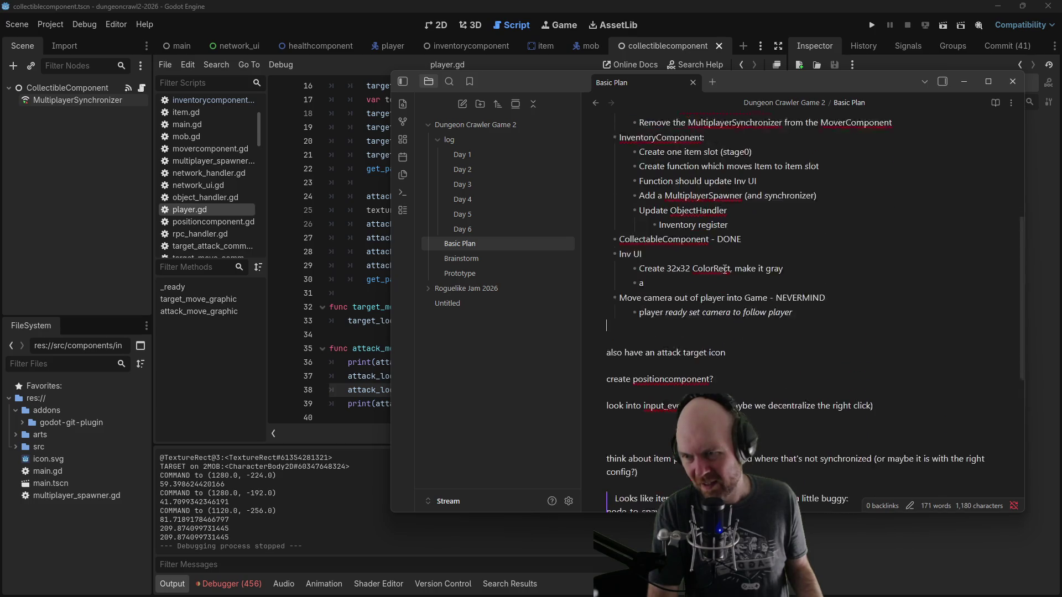
pyautogui.scroll(-2, 760, 349)
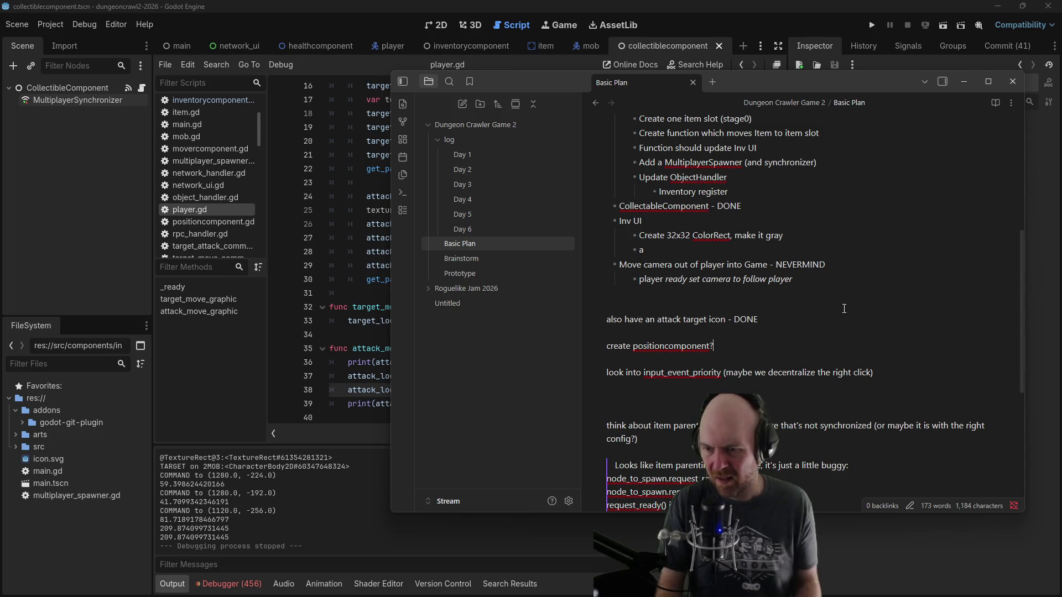
pyautogui.moveTo(879, 372); pyautogui.dragTo(882, 330)
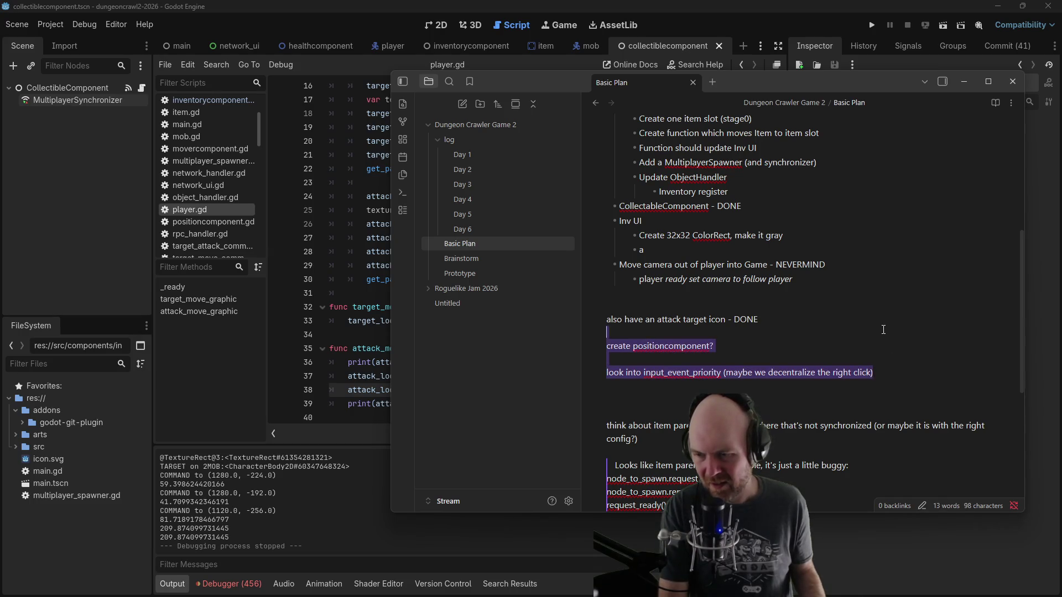
pyautogui.press('BackSpace')
pyautogui.press('BackSpace')
pyautogui.press('BackSpace')
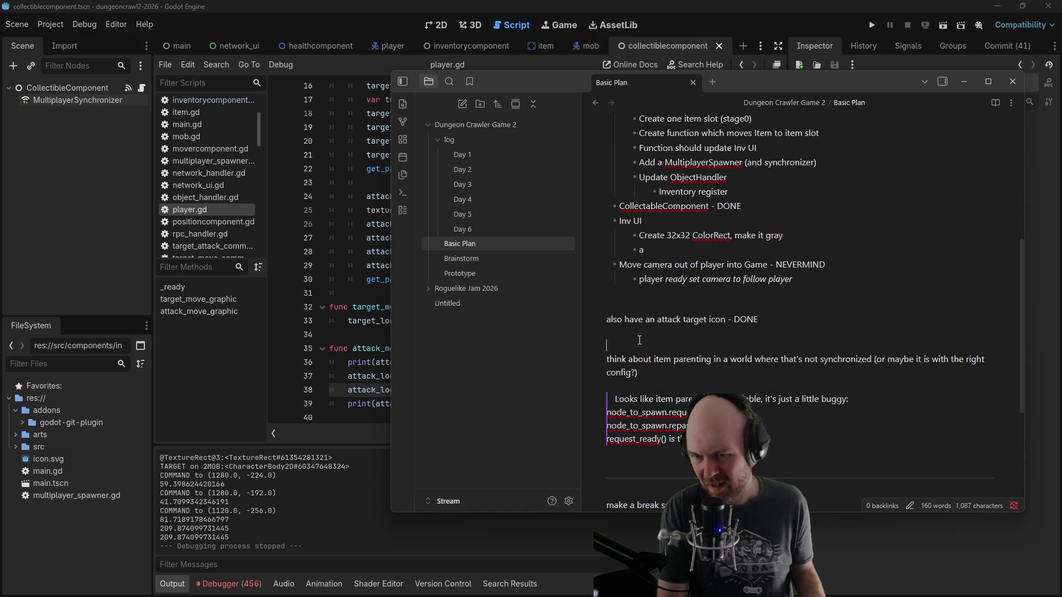
# Step: Delete the item parenting paragraph and the leftover blank line below the DONE item
pyautogui.hotkey('shift', 'Down')
pyautogui.hotkey('shift', 'Down')
pyautogui.press('BackSpace')
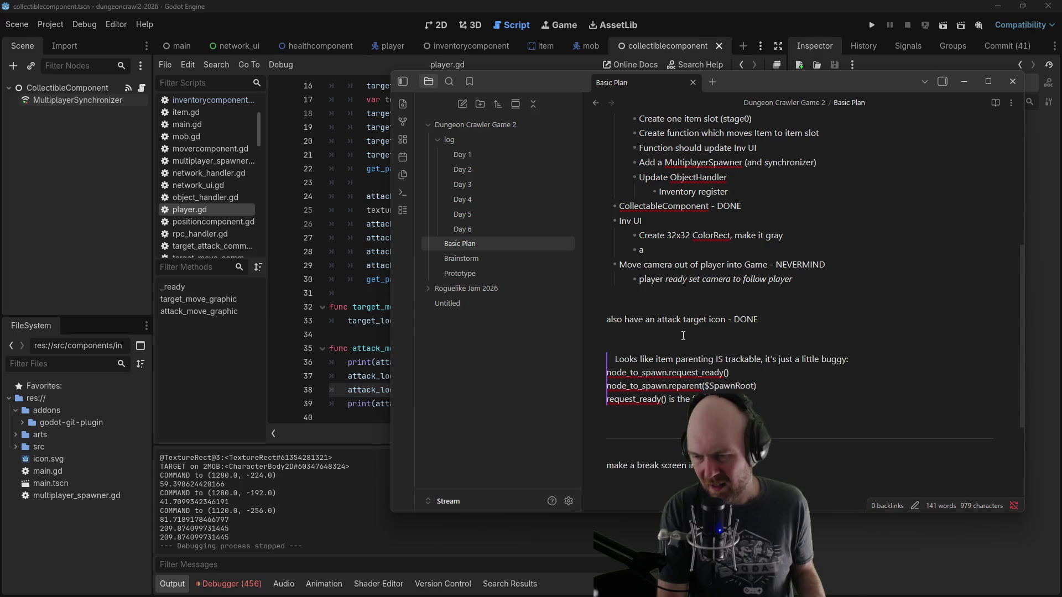
pyautogui.press('BackSpace')
pyautogui.scroll(3, 800, 308)
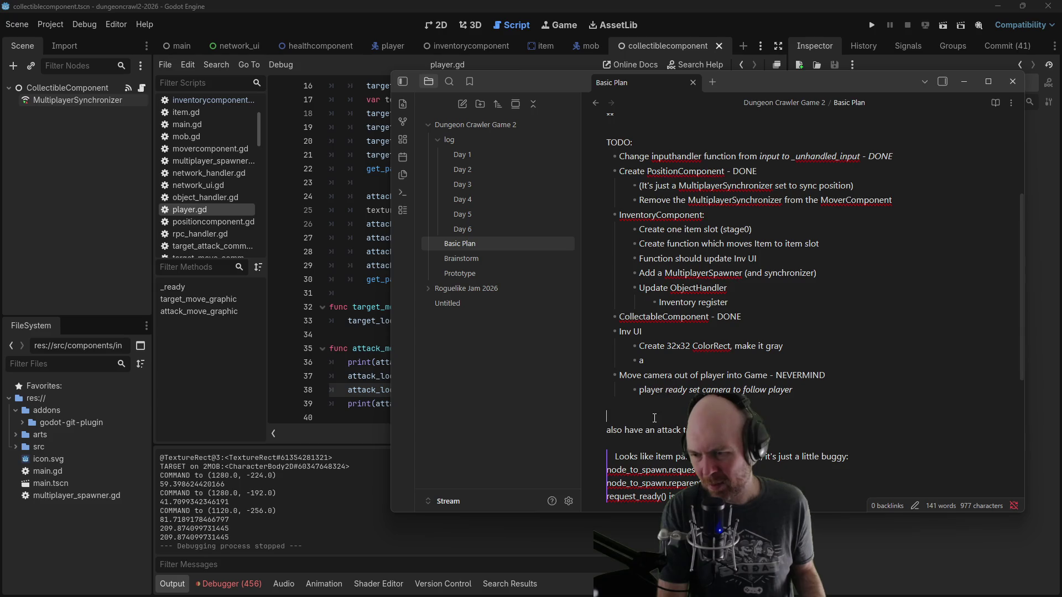
# Step: Add an 'Offline TODO:' heading below the attack target icon item
pyautogui.press('Delete')
pyautogui.click(797, 411)
pyautogui.press('Return')
pyautogui.press('Return')
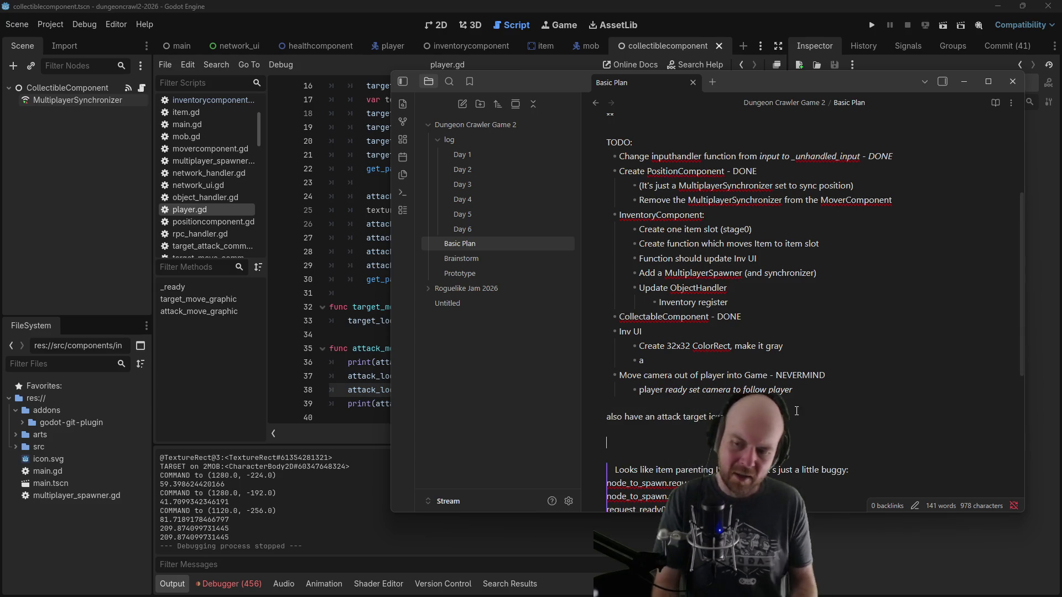
pyautogui.write('TODO: I will')
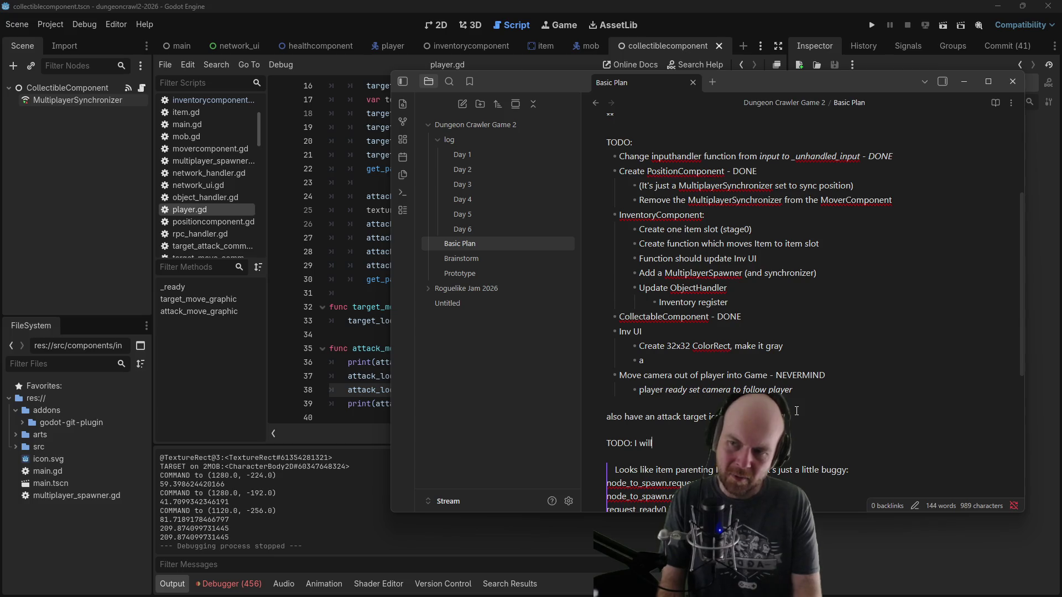
pyautogui.press('BackSpace')
pyautogui.press('BackSpace')
pyautogui.press('BackSpace')
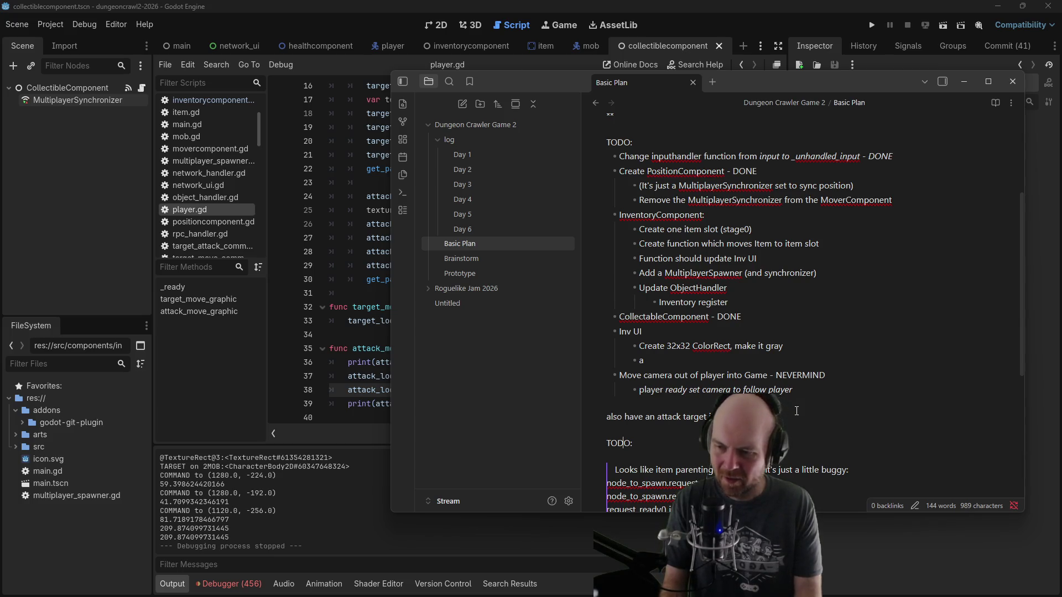
pyautogui.write('Ofline')
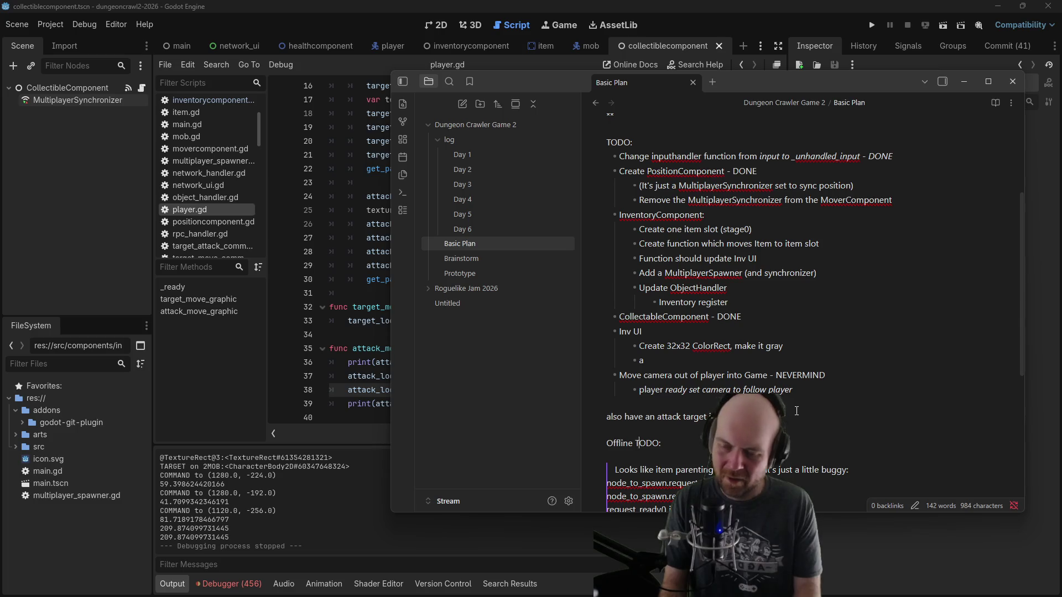
# Step: Under it, add 'Add a tween to make the movement graphics fade away over time'
pyautogui.press('Return')
pyautogui.write('Add a t')
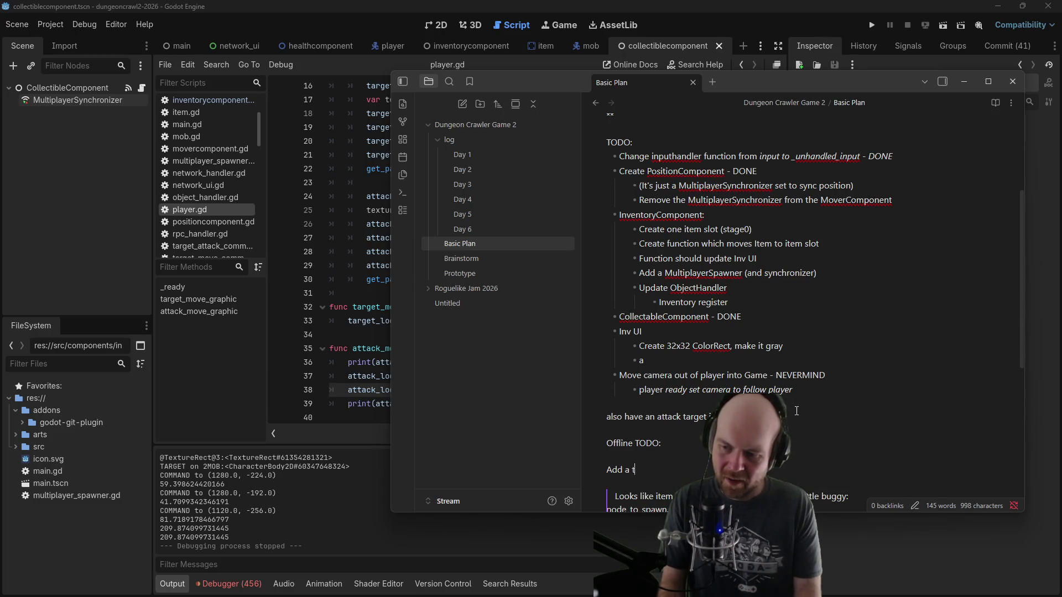
pyautogui.write('ween to make the ta fade away')
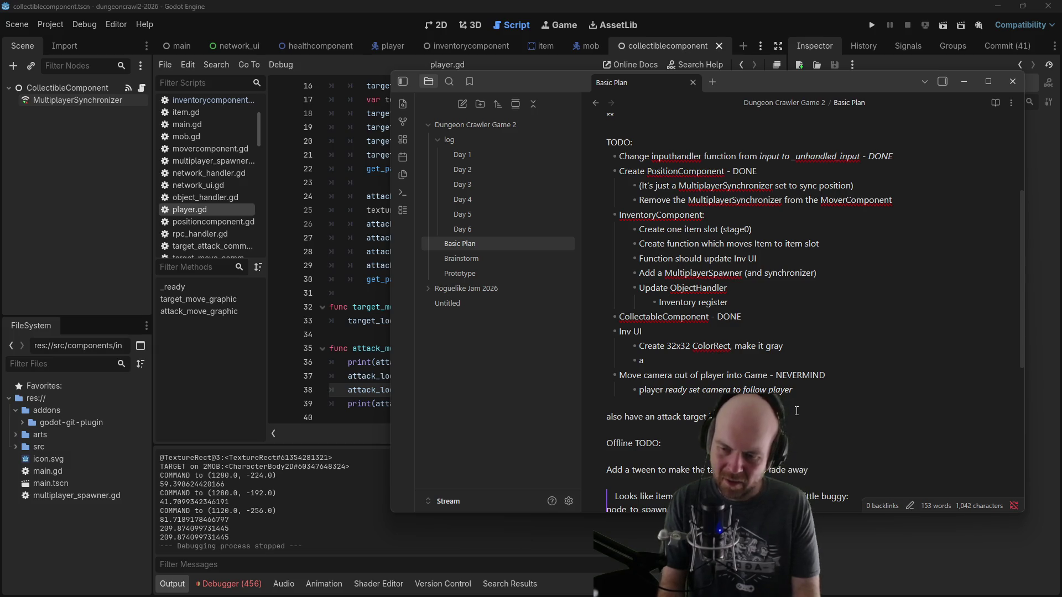
pyautogui.write('over time')
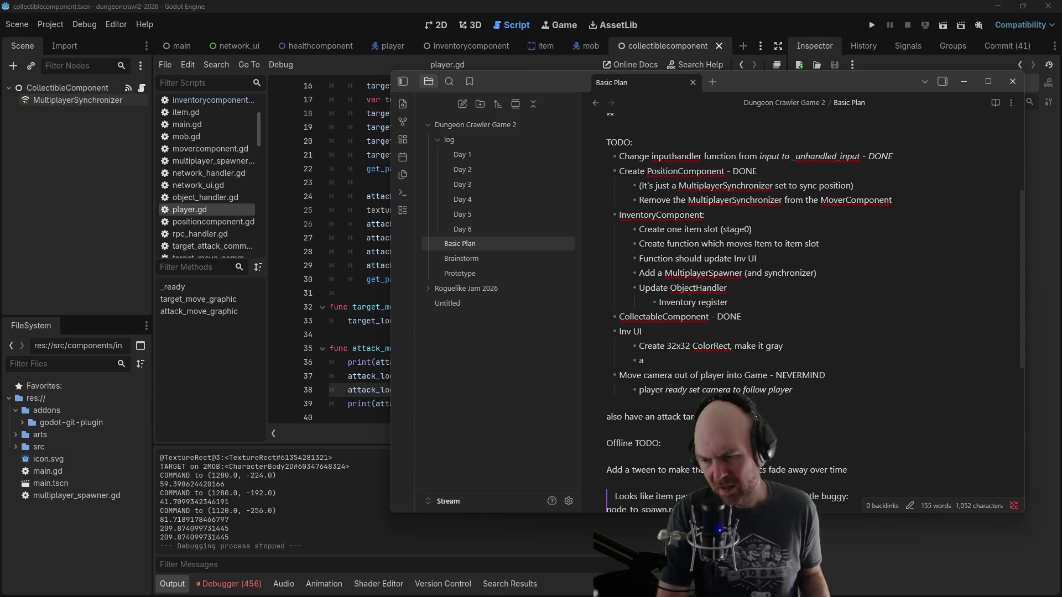
pyautogui.press('BackSpace')
pyautogui.press('BackSpace')
pyautogui.press('BackSpace')
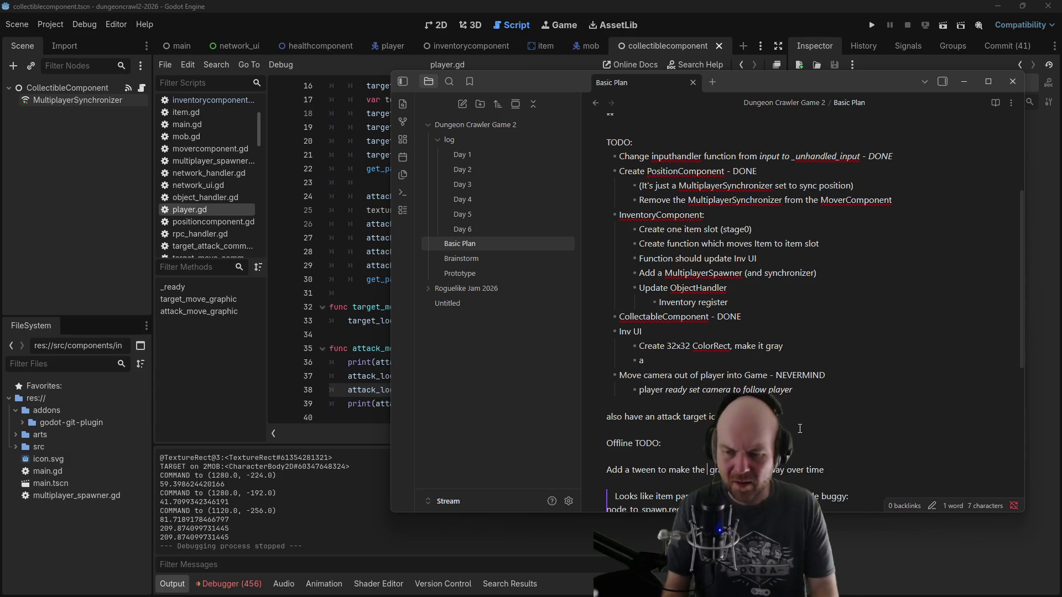
pyautogui.write('ics fade')
pyautogui.click(938, 469)
# Step: Above Offline TODO, note the inventory component UI is on the server instead of the client, must fix
pyautogui.click(802, 426)
pyautogui.press('Return')
pyautogui.press('Return')
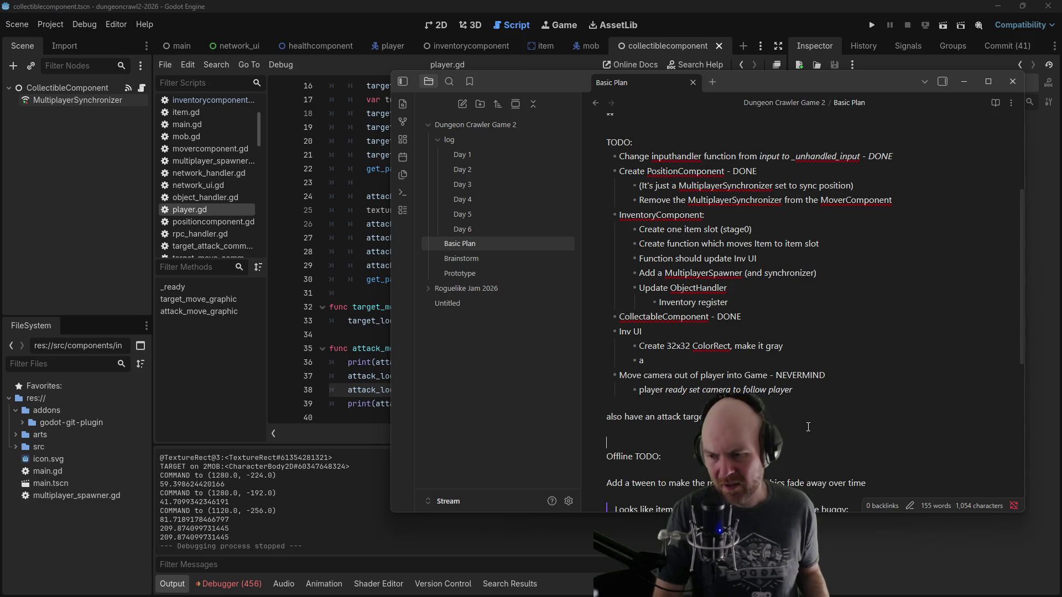
pyautogui.write('The re')
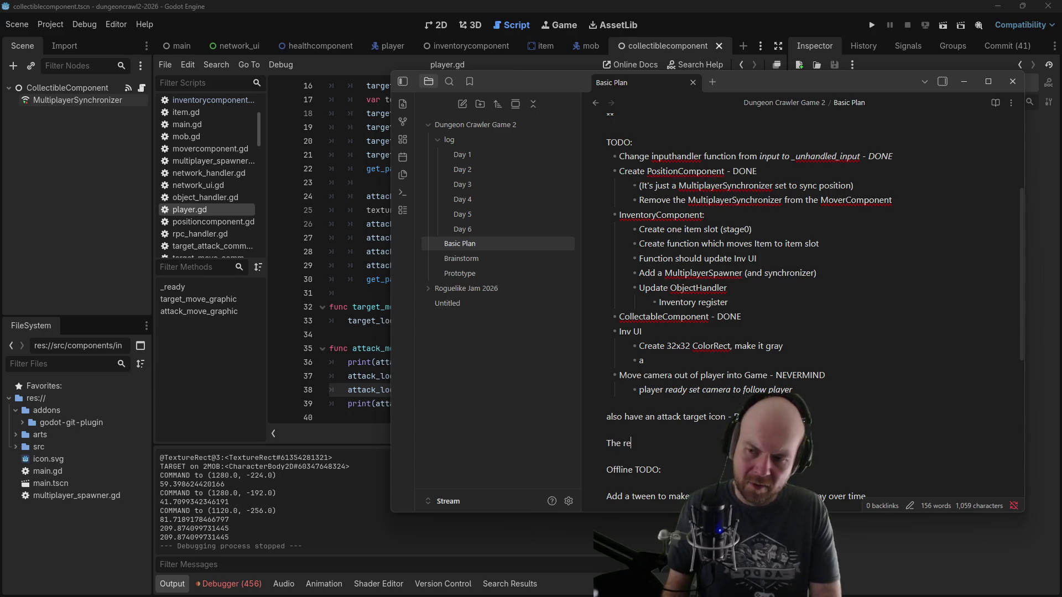
pyautogui.write('st of the inventory co')
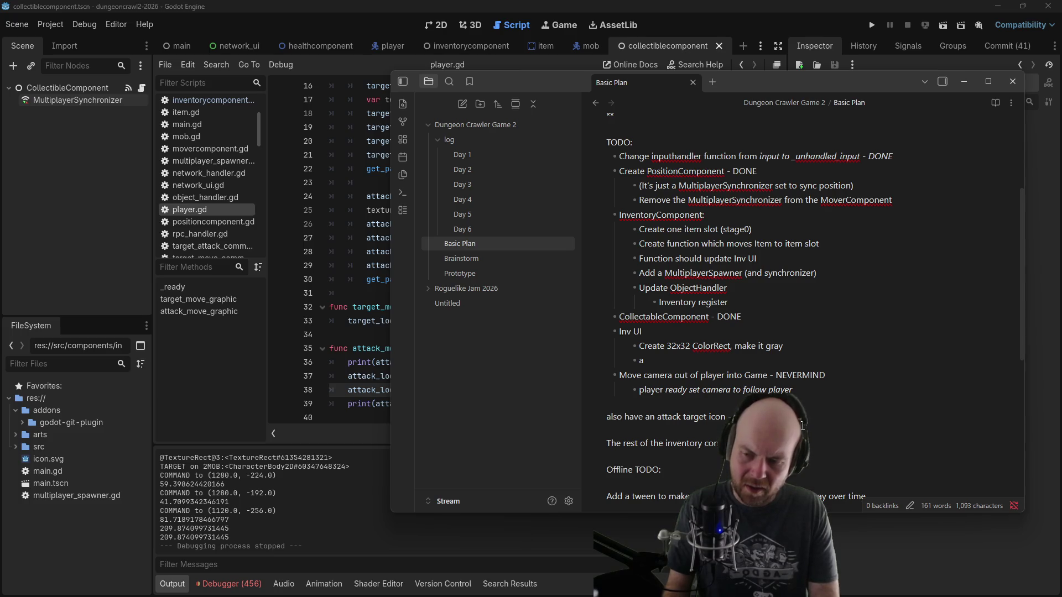
pyautogui.write(' be m')
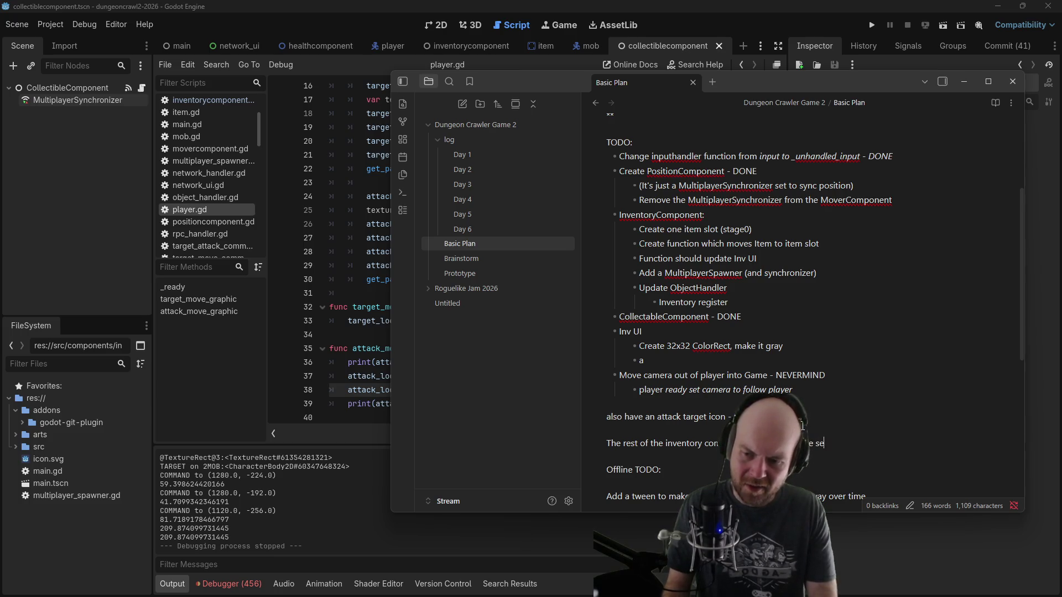
pyautogui.write('rver instead of the client (oops), must fix')
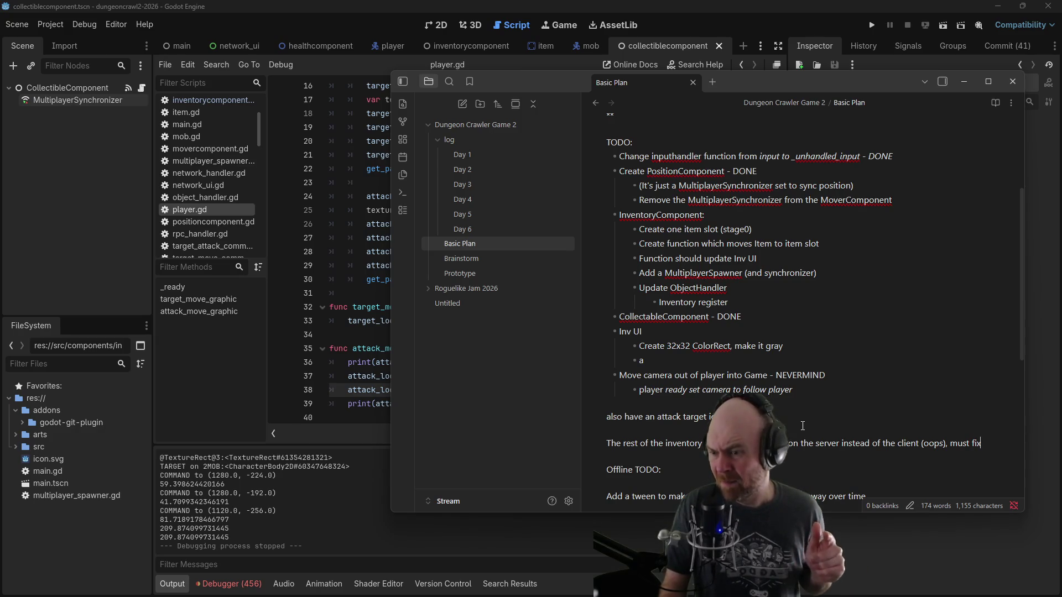
# Step: Scroll to the top of the note and select the Basic Log Window line
pyautogui.scroll(-4, 797, 423)
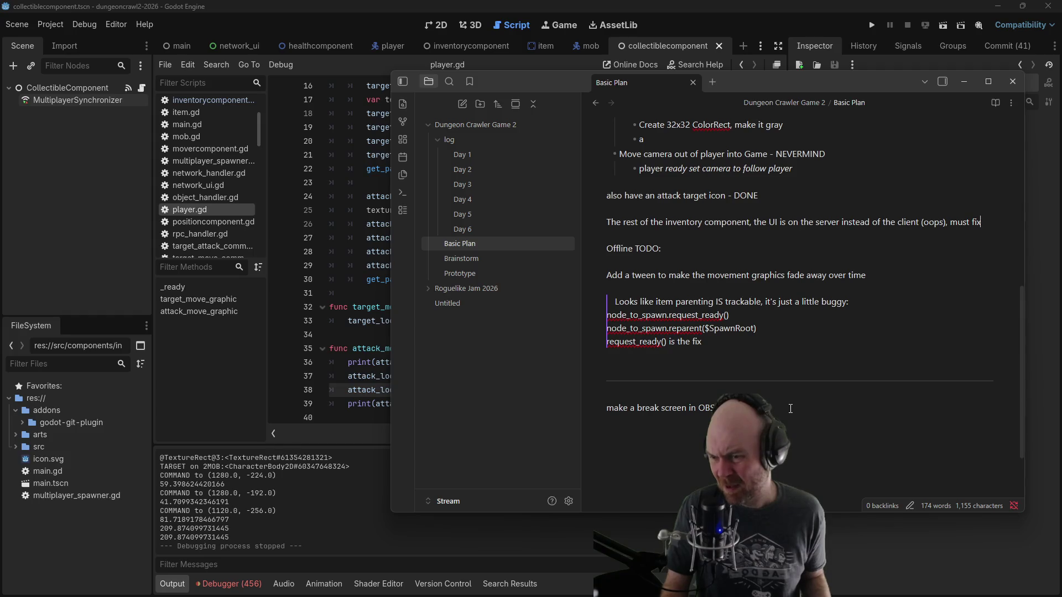
pyautogui.scroll(4, 686, 302)
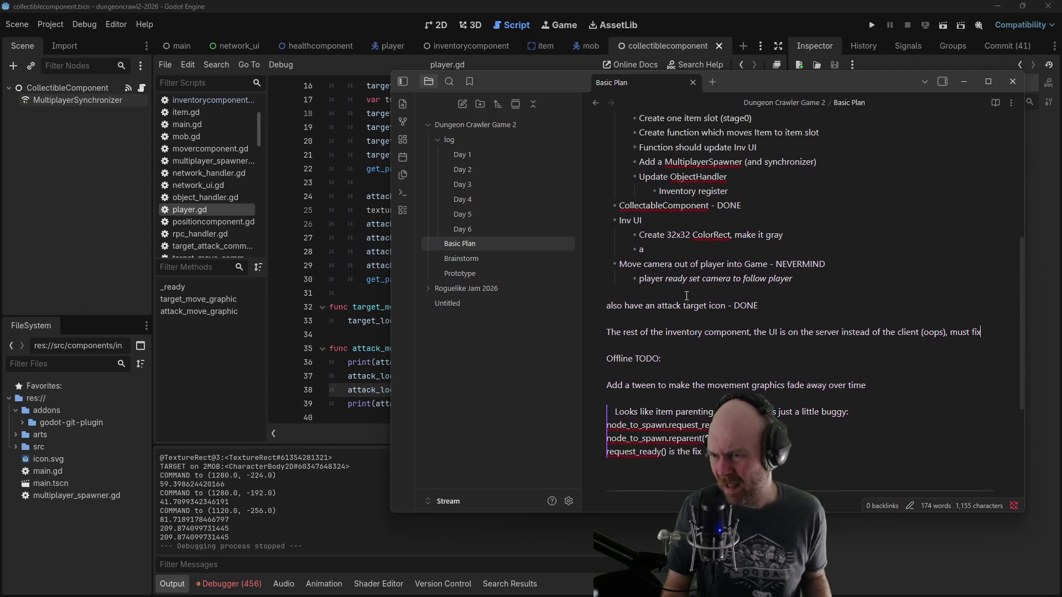
pyautogui.scroll(3, 779, 265)
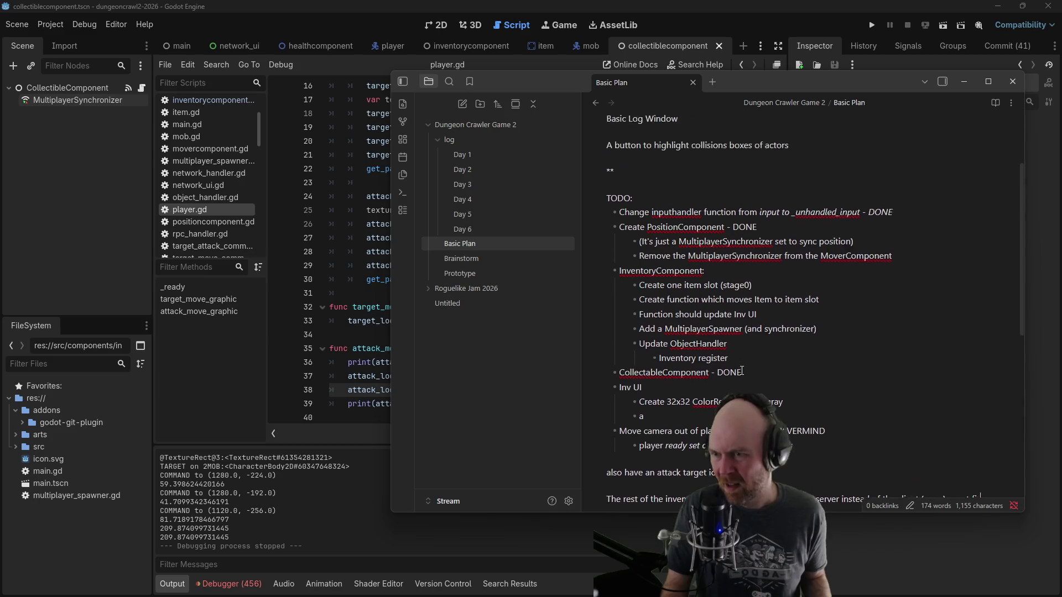
pyautogui.moveTo(678, 229); pyautogui.dragTo(600, 227)
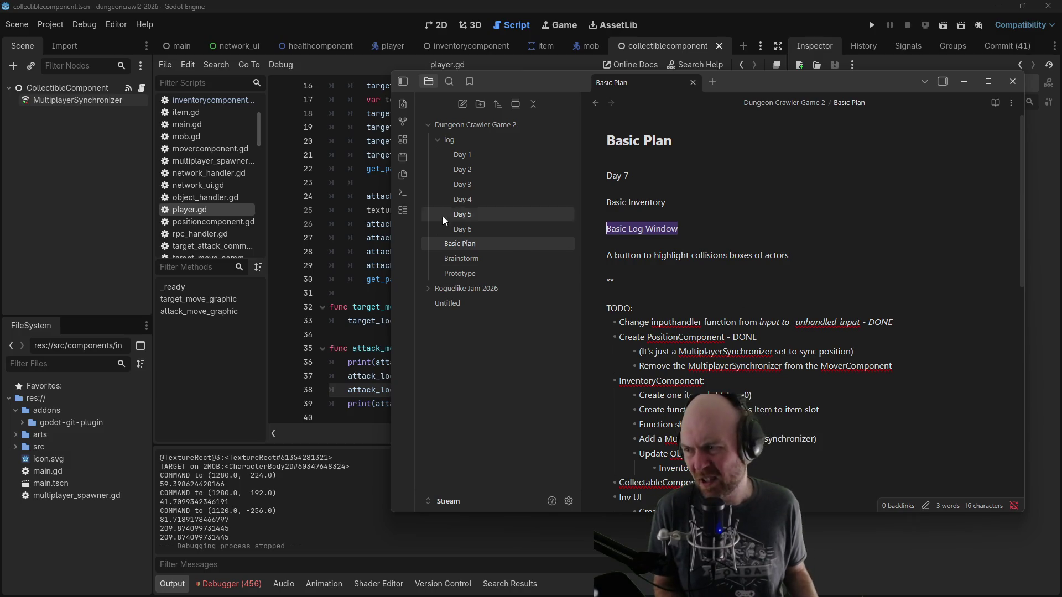
# Step: Bring the Godot script editor showing player.gd back in front of the notes
pyautogui.click(366, 197)
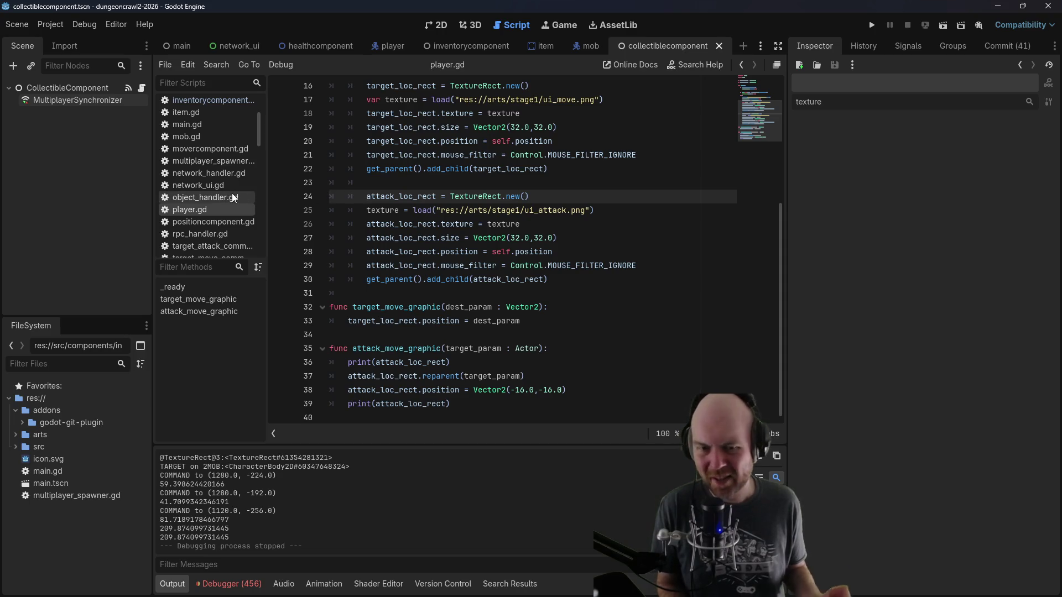